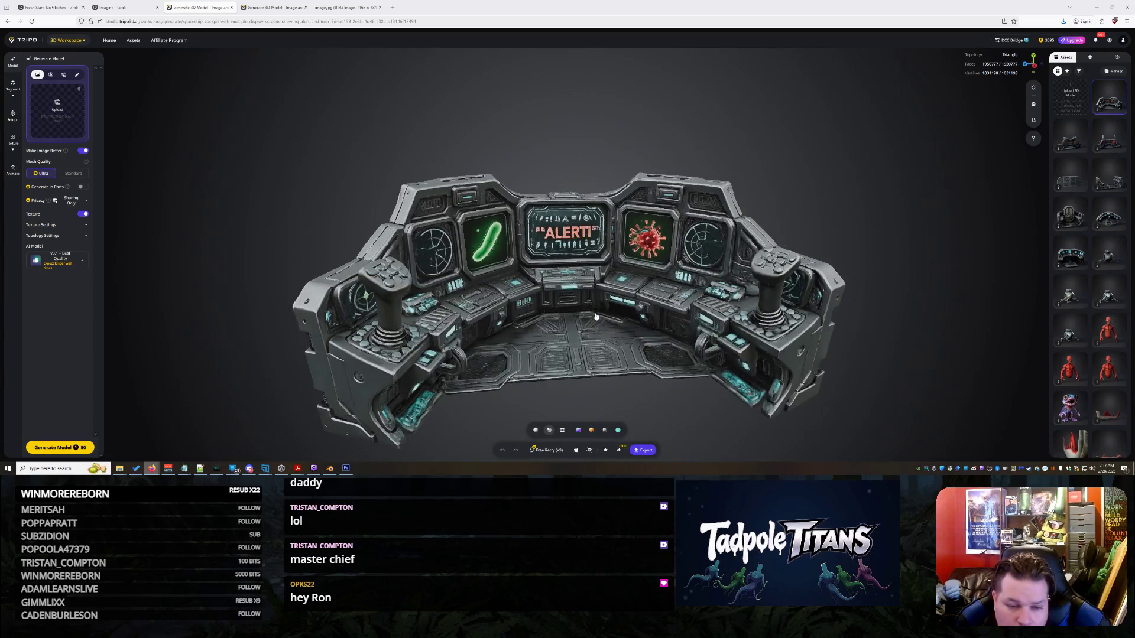
- Zoom and orbit the textured cockpit console to inspect it from the side
{"action": "scroll", "coordinate": [596, 317], "scroll_direction": "up", "scroll_amount": 5}
{"action": "scroll", "coordinate": [613, 307], "scroll_direction": "down", "scroll_amount": 2}
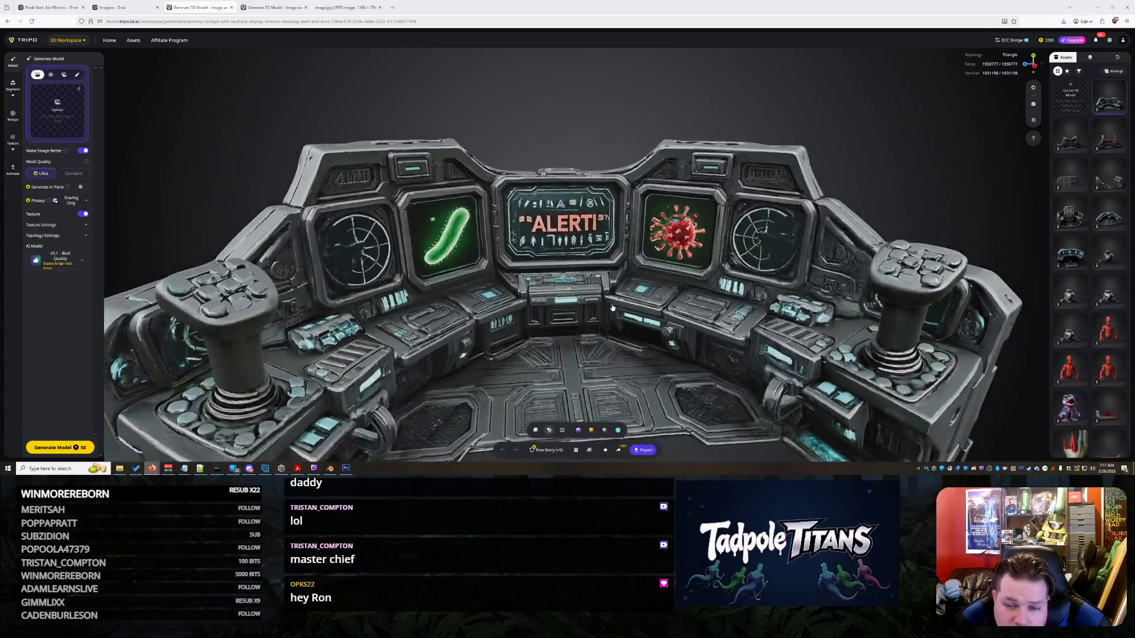
{"action": "scroll", "coordinate": [612, 307], "scroll_direction": "down", "scroll_amount": 1}
{"action": "scroll", "coordinate": [615, 290], "scroll_direction": "down", "scroll_amount": 2}
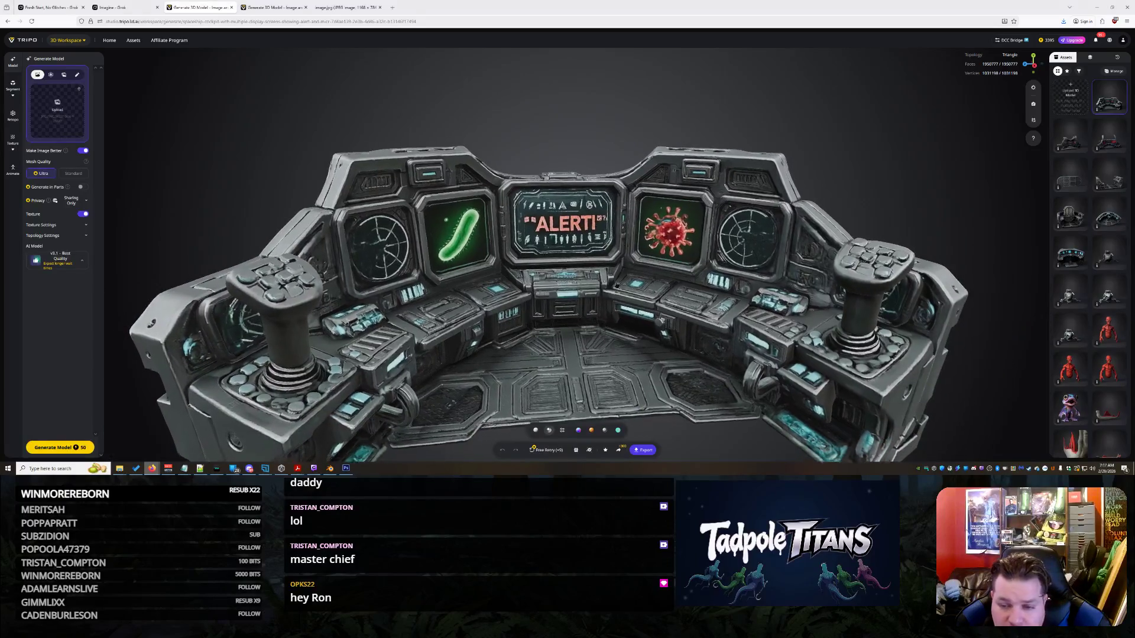
{"action": "mouse_move", "coordinate": [616, 277]}
{"action": "left_mouse_down"}
{"action": "mouse_move", "coordinate": [532, 278]}
{"action": "mouse_move", "coordinate": [582, 270]}
{"action": "mouse_move", "coordinate": [608, 292]}
{"action": "mouse_move", "coordinate": [606, 306]}
{"action": "mouse_move", "coordinate": [609, 276]}
{"action": "mouse_move", "coordinate": [572, 304]}
{"action": "mouse_move", "coordinate": [784, 271]}
{"action": "mouse_move", "coordinate": [643, 261]}
{"action": "left_mouse_up"}
{"action": "scroll", "coordinate": [643, 261], "scroll_direction": "down", "scroll_amount": 2}
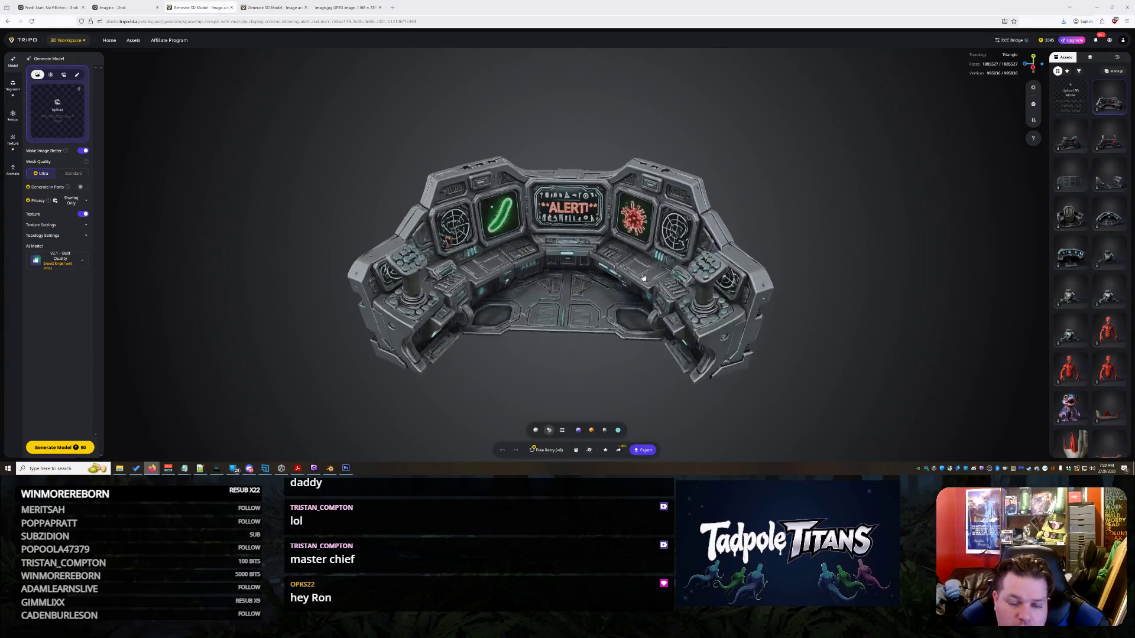
- Inspect the side panel, front three-quarter and left side, then regenerate from the same prompt
{"action": "scroll", "coordinate": [631, 278], "scroll_direction": "up", "scroll_amount": 3}
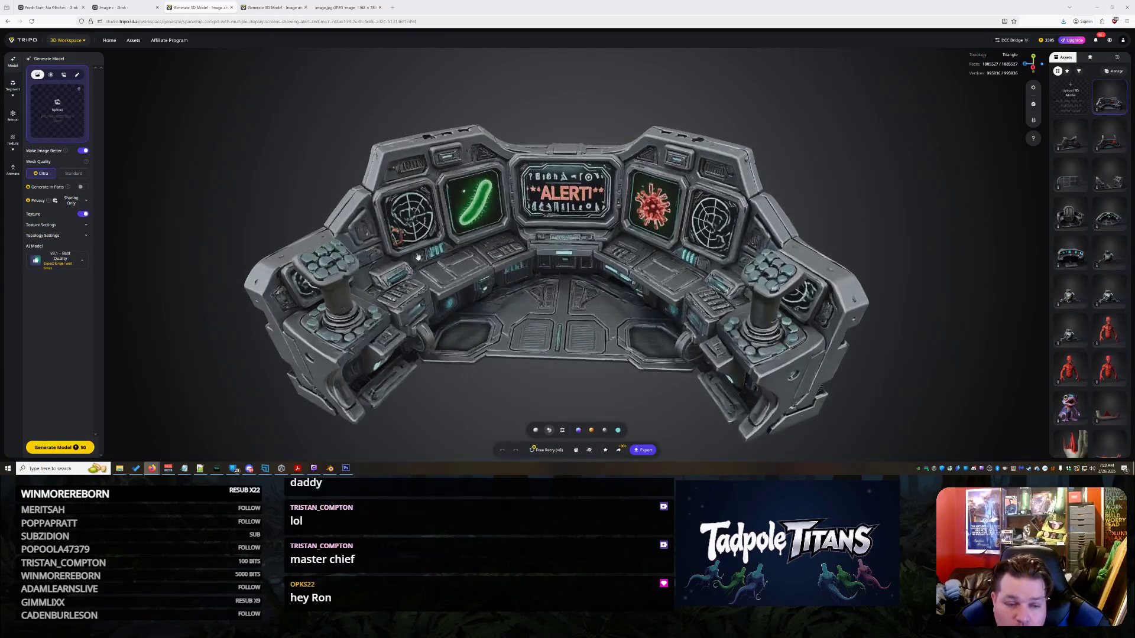
{"action": "scroll", "coordinate": [732, 278], "scroll_direction": "down", "scroll_amount": 4}
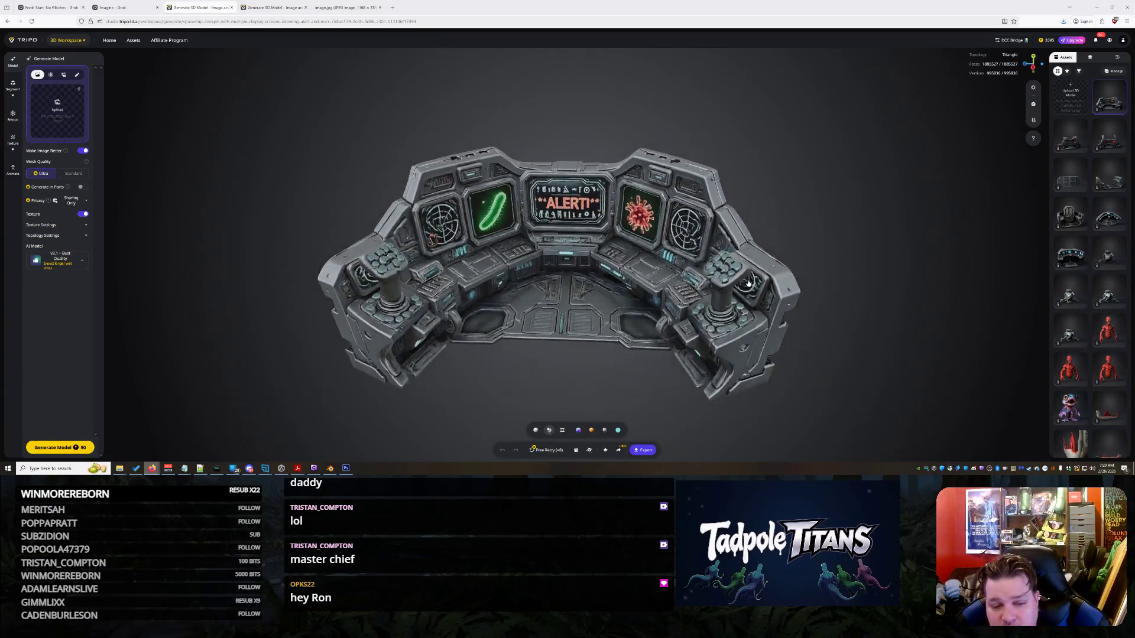
{"action": "mouse_move", "coordinate": [727, 276]}
{"action": "left_mouse_down"}
{"action": "mouse_move", "coordinate": [963, 238]}
{"action": "mouse_move", "coordinate": [805, 269]}
{"action": "mouse_move", "coordinate": [473, 226]}
{"action": "left_mouse_up"}
{"action": "mouse_move", "coordinate": [542, 217]}
{"action": "left_mouse_down"}
{"action": "mouse_move", "coordinate": [757, 242]}
{"action": "mouse_move", "coordinate": [742, 254]}
{"action": "mouse_move", "coordinate": [754, 263]}
{"action": "left_mouse_up"}
{"action": "scroll", "coordinate": [621, 293], "scroll_direction": "up", "scroll_amount": 3}
{"action": "mouse_move", "coordinate": [622, 293]}
{"action": "left_mouse_down"}
{"action": "mouse_move", "coordinate": [541, 352]}
{"action": "mouse_move", "coordinate": [383, 404]}
{"action": "mouse_move", "coordinate": [578, 282]}
{"action": "mouse_move", "coordinate": [696, 293]}
{"action": "mouse_move", "coordinate": [637, 284]}
{"action": "mouse_move", "coordinate": [597, 331]}
{"action": "left_mouse_up"}
{"action": "scroll", "coordinate": [695, 293], "scroll_direction": "up", "scroll_amount": 3}
{"action": "scroll", "coordinate": [637, 284], "scroll_direction": "up", "scroll_amount": 2}
{"action": "left_click", "coordinate": [555, 448]}
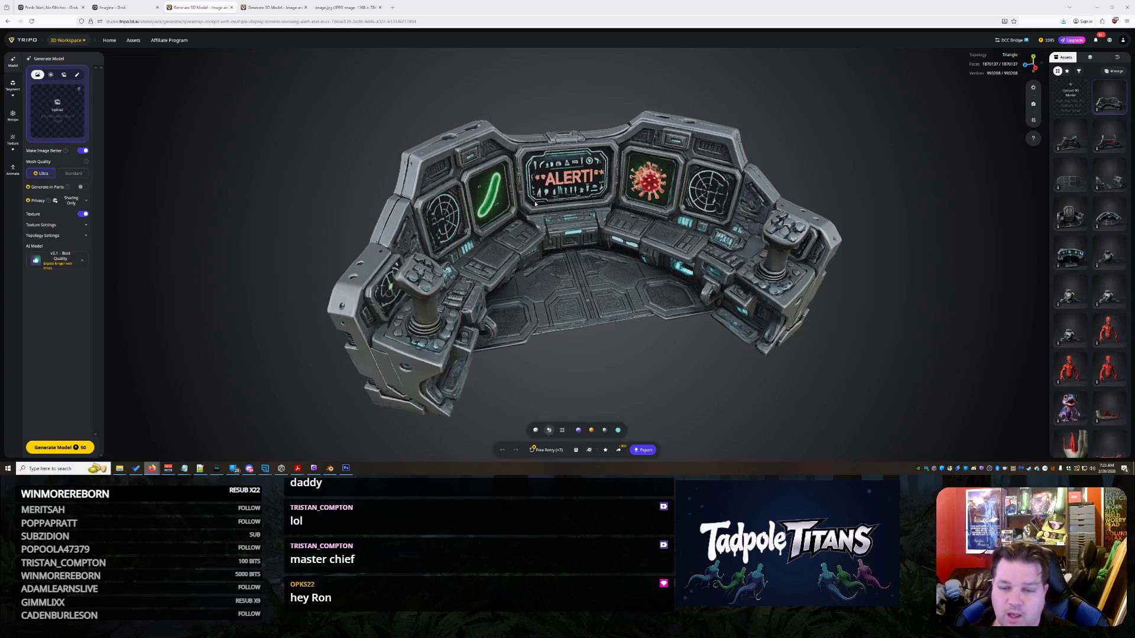
- View the new console from the side, then start another regeneration of the cockpit
{"action": "mouse_move", "coordinate": [612, 190]}
{"action": "left_mouse_down"}
{"action": "mouse_move", "coordinate": [601, 282]}
{"action": "mouse_move", "coordinate": [667, 332]}
{"action": "mouse_move", "coordinate": [649, 338]}
{"action": "mouse_move", "coordinate": [655, 351]}
{"action": "mouse_move", "coordinate": [916, 337]}
{"action": "mouse_move", "coordinate": [627, 408]}
{"action": "mouse_move", "coordinate": [577, 441]}
{"action": "left_mouse_up"}
{"action": "left_click", "coordinate": [546, 450]}
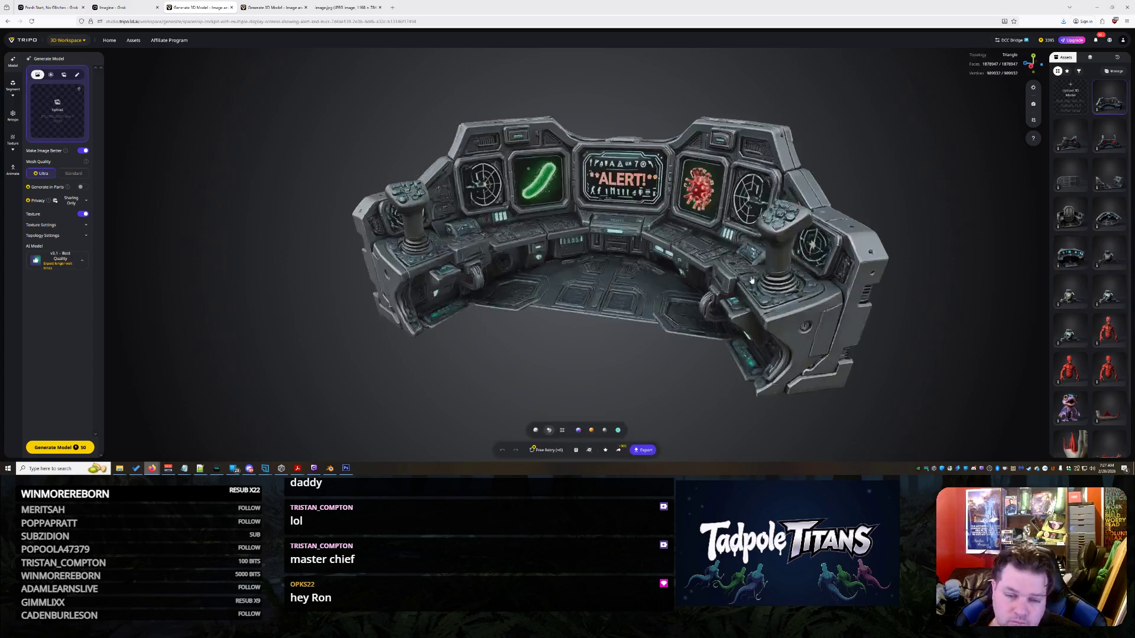
{"action": "mouse_move", "coordinate": [636, 310]}
{"action": "left_mouse_down"}
{"action": "mouse_move", "coordinate": [684, 317]}
{"action": "mouse_move", "coordinate": [635, 335]}
{"action": "mouse_move", "coordinate": [701, 312]}
{"action": "mouse_move", "coordinate": [632, 340]}
{"action": "mouse_move", "coordinate": [638, 346]}
{"action": "mouse_move", "coordinate": [588, 390]}
{"action": "left_mouse_up"}
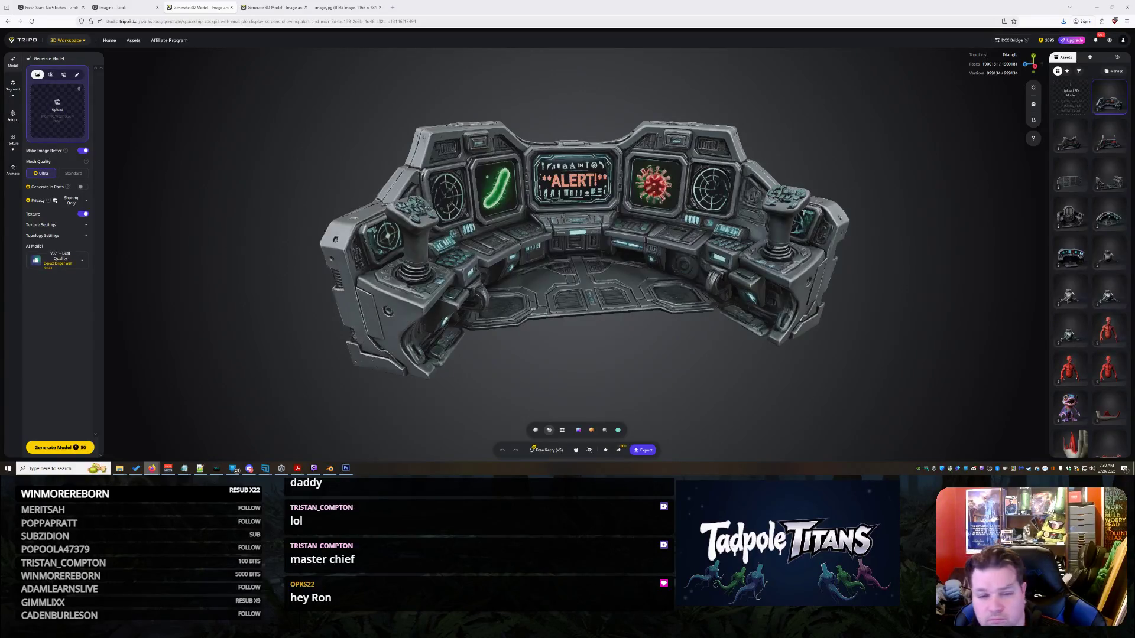
{"action": "mouse_move", "coordinate": [788, 276]}
{"action": "left_mouse_down"}
{"action": "mouse_move", "coordinate": [731, 297]}
{"action": "mouse_move", "coordinate": [748, 301]}
{"action": "mouse_move", "coordinate": [664, 367]}
{"action": "left_mouse_up"}
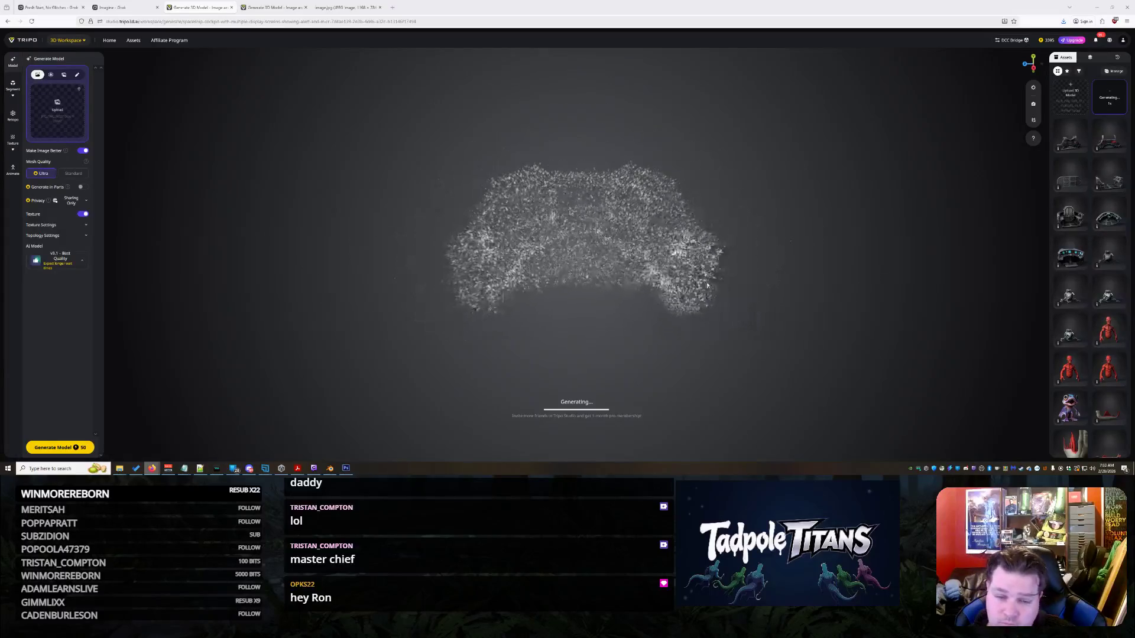
- Orbit and zoom in on the particle cloud of the still-generating console
{"action": "mouse_move", "coordinate": [700, 273]}
{"action": "left_mouse_down"}
{"action": "mouse_move", "coordinate": [735, 247]}
{"action": "mouse_move", "coordinate": [539, 250]}
{"action": "left_mouse_up"}
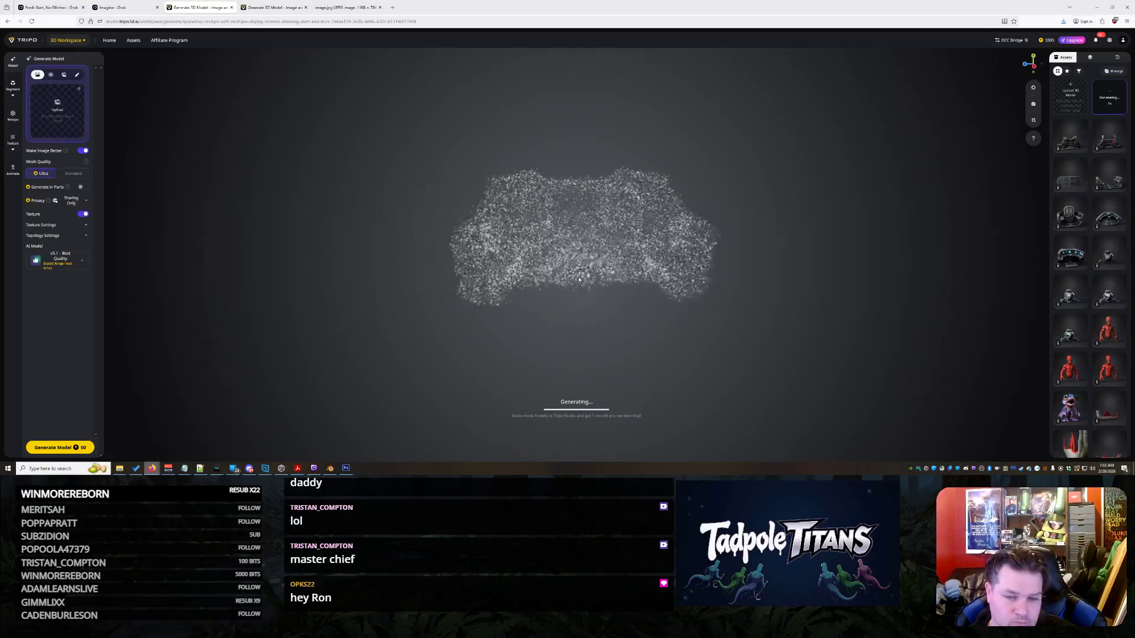
{"action": "scroll", "coordinate": [549, 263], "scroll_direction": "up", "scroll_amount": 5}
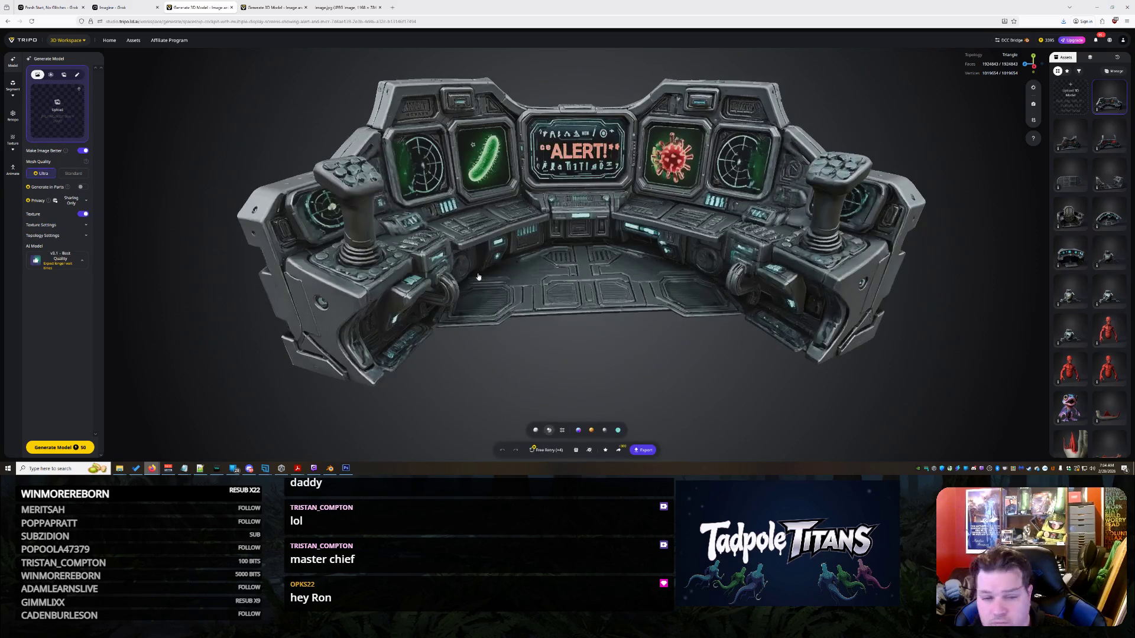
- Look down on the finished ALERT cockpit console, then regenerate it with Free Retry
{"action": "mouse_move", "coordinate": [551, 255]}
{"action": "left_mouse_down"}
{"action": "mouse_move", "coordinate": [555, 271]}
{"action": "mouse_move", "coordinate": [514, 266]}
{"action": "mouse_move", "coordinate": [641, 239]}
{"action": "mouse_move", "coordinate": [578, 272]}
{"action": "mouse_move", "coordinate": [472, 228]}
{"action": "mouse_move", "coordinate": [539, 296]}
{"action": "mouse_move", "coordinate": [530, 236]}
{"action": "mouse_move", "coordinate": [727, 309]}
{"action": "mouse_move", "coordinate": [637, 287]}
{"action": "mouse_move", "coordinate": [709, 296]}
{"action": "mouse_move", "coordinate": [653, 307]}
{"action": "mouse_move", "coordinate": [582, 390]}
{"action": "left_mouse_up"}
{"action": "scroll", "coordinate": [472, 228], "scroll_direction": "up", "scroll_amount": 5}
{"action": "scroll", "coordinate": [530, 236], "scroll_direction": "down", "scroll_amount": 3}
{"action": "scroll", "coordinate": [638, 287], "scroll_direction": "down", "scroll_amount": 2}
{"action": "left_click", "coordinate": [556, 452]}
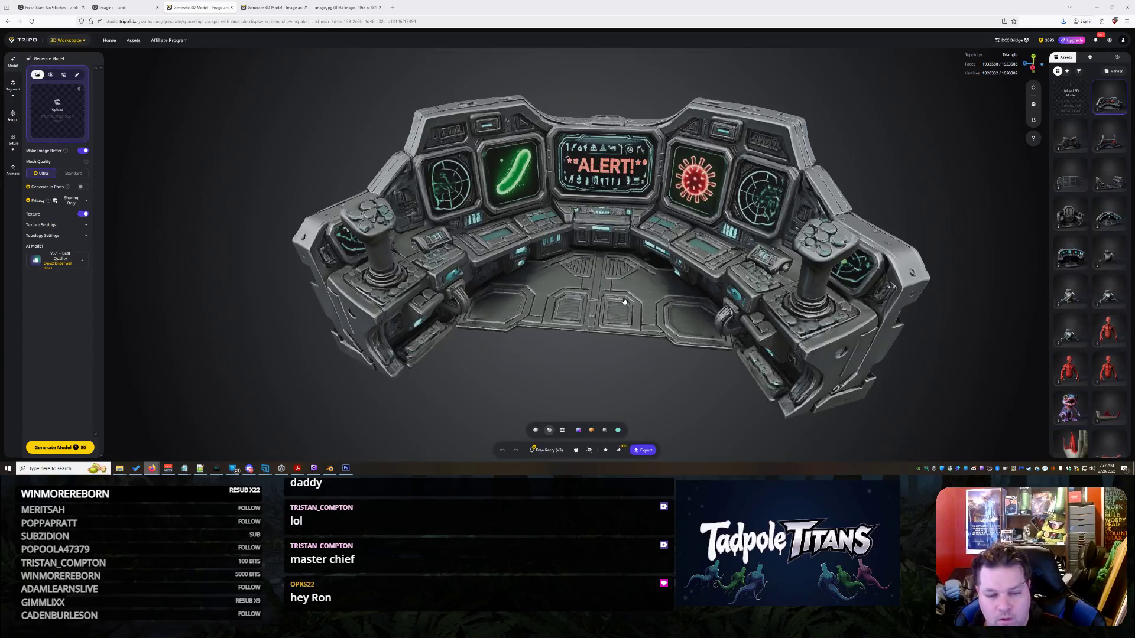
- Orbit around the regenerated, fully textured cockpit console with radar and ALERT screens
{"action": "left_click_drag", "start_coordinate": [619, 314], "coordinate": [580, 305]}
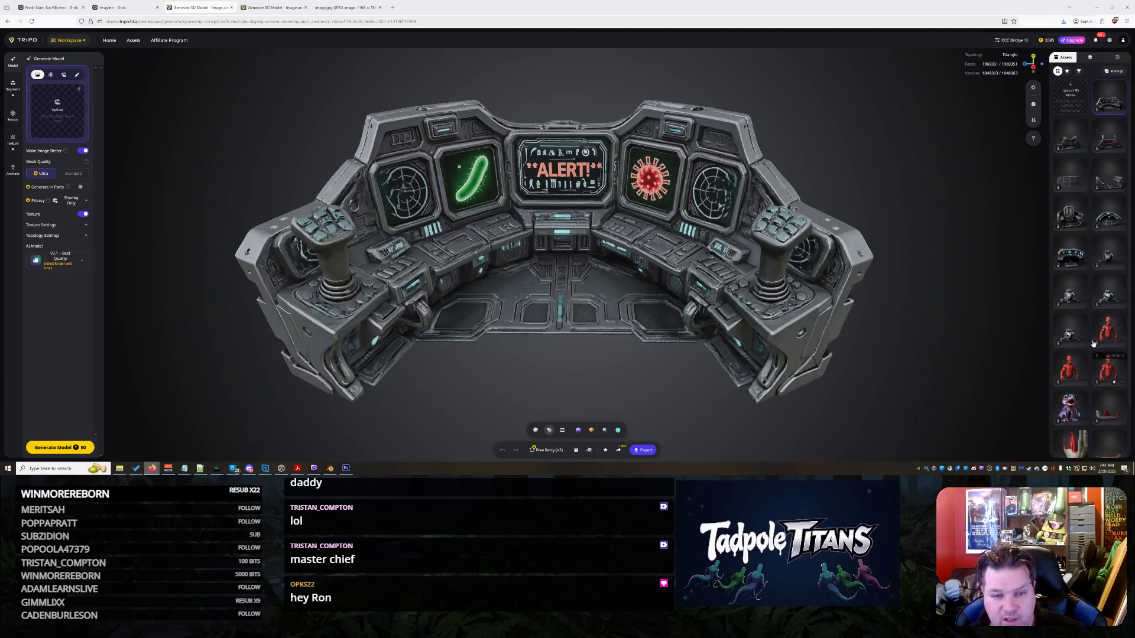
- Export the console as a 4K-textured GLB named 'futuristic control panel 3d model'
{"action": "left_click", "coordinate": [643, 449]}
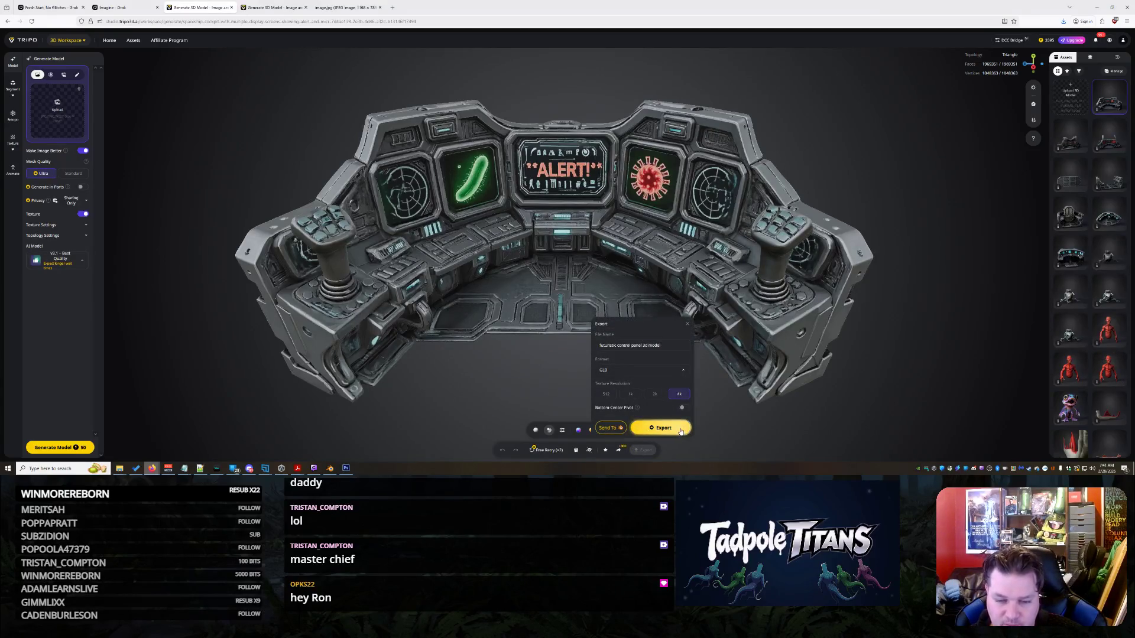
{"action": "left_click", "coordinate": [680, 430]}
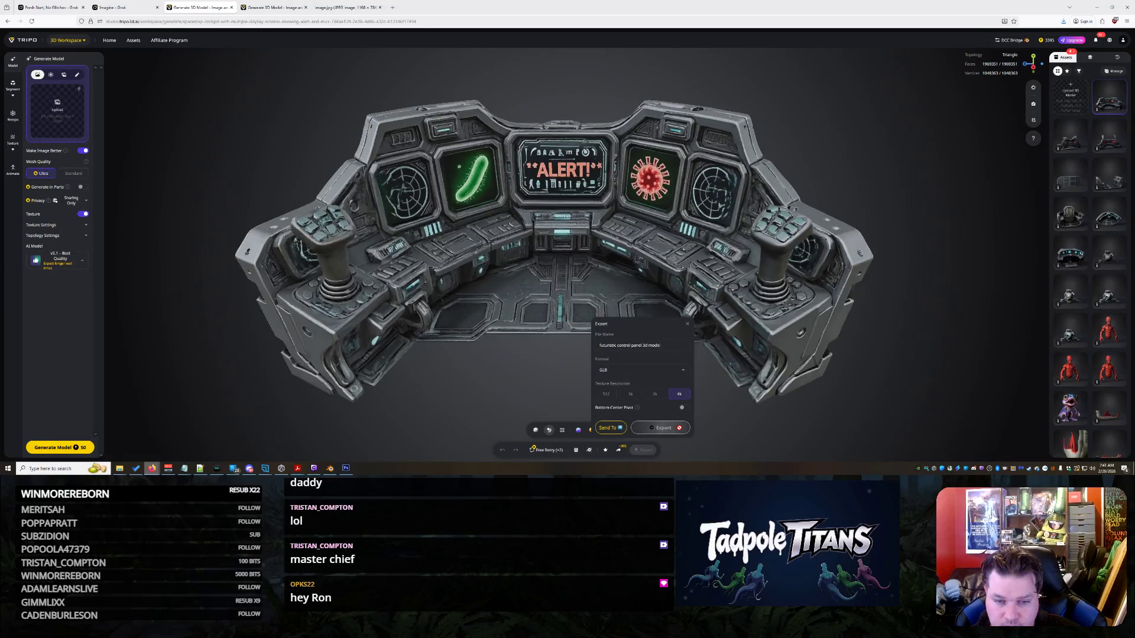
{"action": "scroll", "coordinate": [353, 150], "scroll_direction": "up", "scroll_amount": 5}
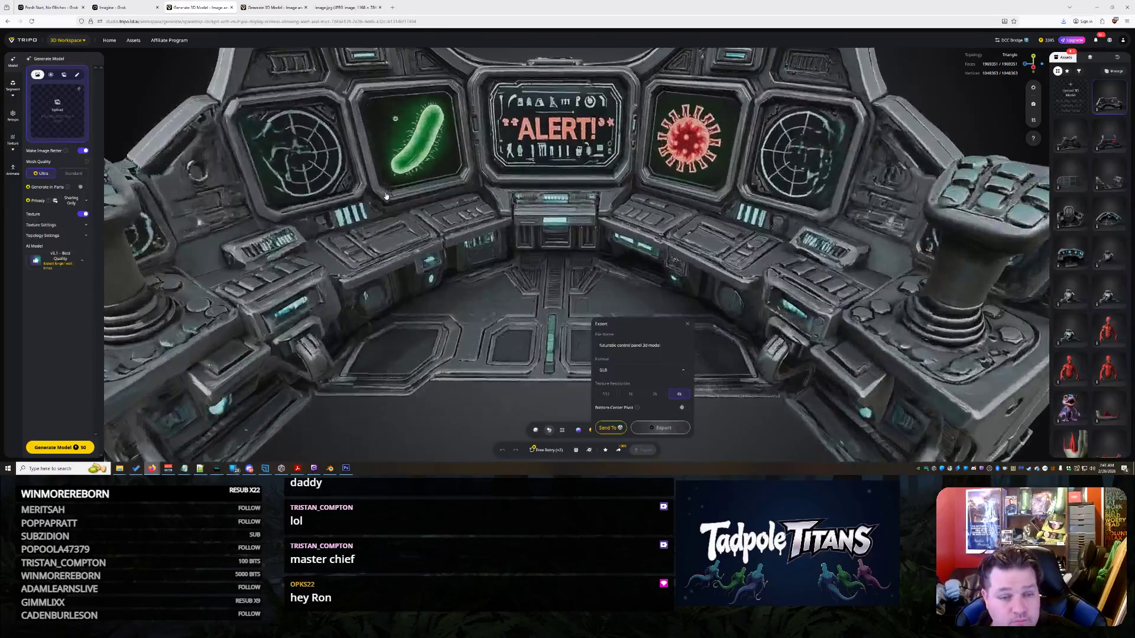
{"action": "scroll", "coordinate": [379, 199], "scroll_direction": "down", "scroll_amount": 5}
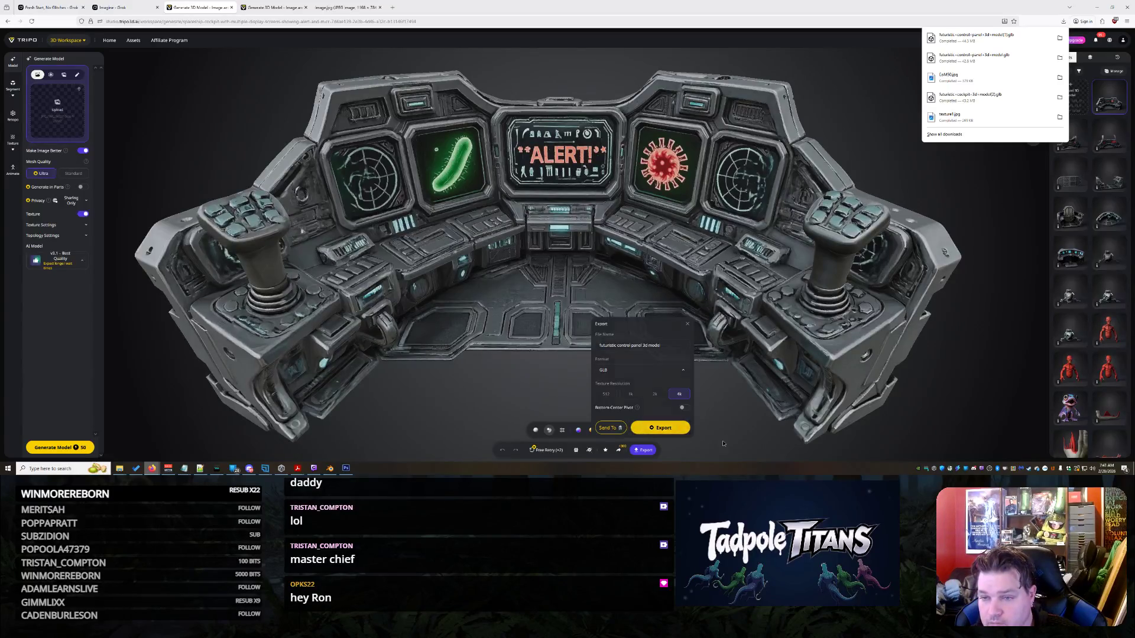
- Dismiss the Export panel and downloads list, leaving only the console in view
{"action": "left_click", "coordinate": [723, 443]}
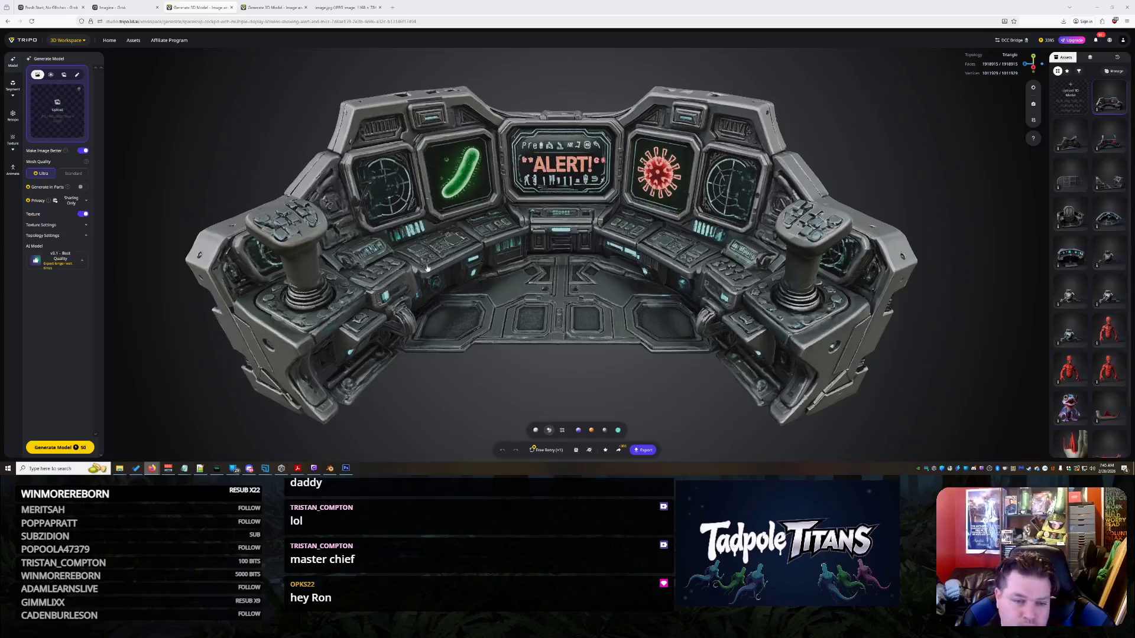
- View the cockpit from above and its right side, then regenerate it with Free Retry
{"action": "mouse_move", "coordinate": [453, 258]}
{"action": "left_mouse_down"}
{"action": "mouse_move", "coordinate": [534, 299]}
{"action": "mouse_move", "coordinate": [539, 233]}
{"action": "mouse_move", "coordinate": [478, 219]}
{"action": "left_mouse_up"}
{"action": "scroll", "coordinate": [479, 218], "scroll_direction": "down", "scroll_amount": 10}
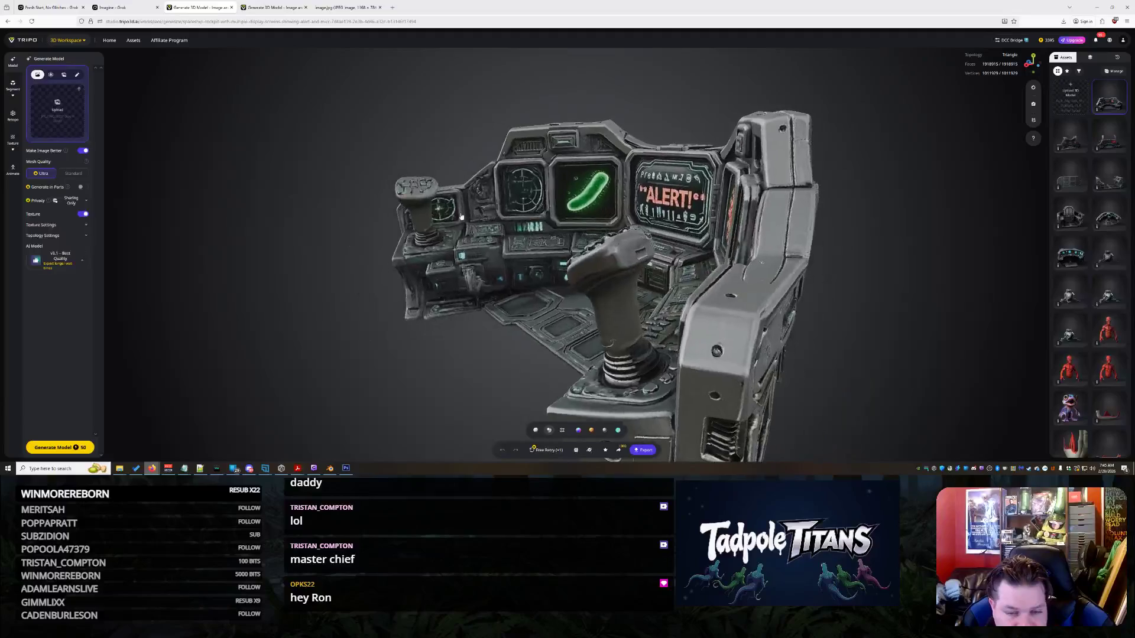
{"action": "mouse_move", "coordinate": [617, 260]}
{"action": "left_mouse_down"}
{"action": "mouse_move", "coordinate": [611, 269]}
{"action": "mouse_move", "coordinate": [734, 267]}
{"action": "mouse_move", "coordinate": [657, 267]}
{"action": "mouse_move", "coordinate": [721, 286]}
{"action": "mouse_move", "coordinate": [794, 280]}
{"action": "mouse_move", "coordinate": [795, 335]}
{"action": "mouse_move", "coordinate": [597, 300]}
{"action": "mouse_move", "coordinate": [688, 297]}
{"action": "left_mouse_up"}
{"action": "scroll", "coordinate": [720, 285], "scroll_direction": "up", "scroll_amount": 5}
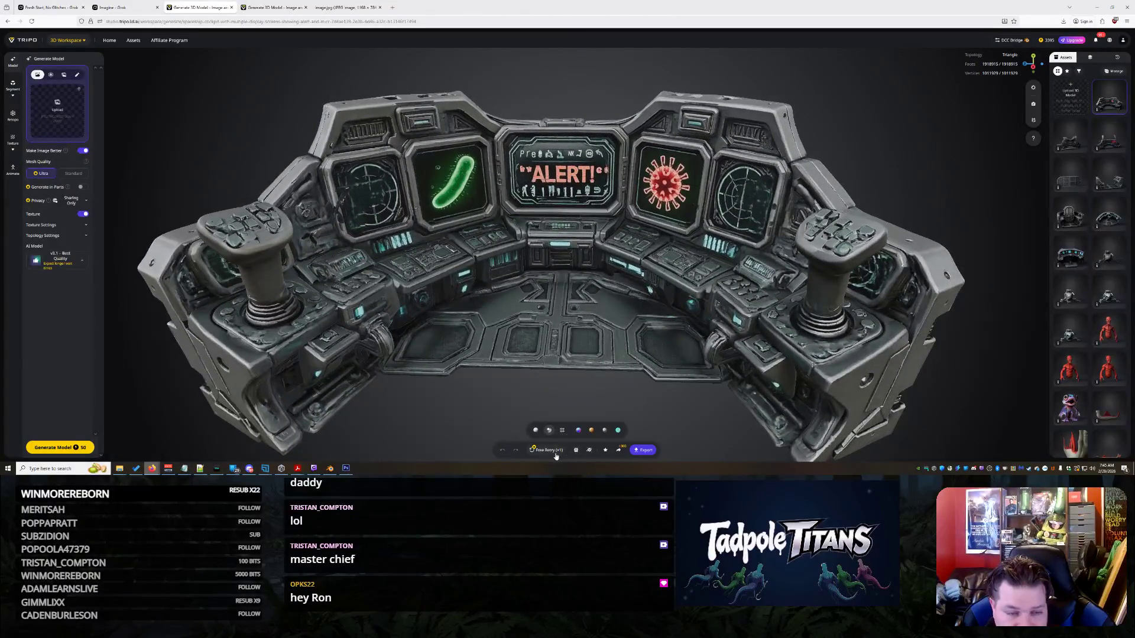
{"action": "left_click", "coordinate": [556, 451]}
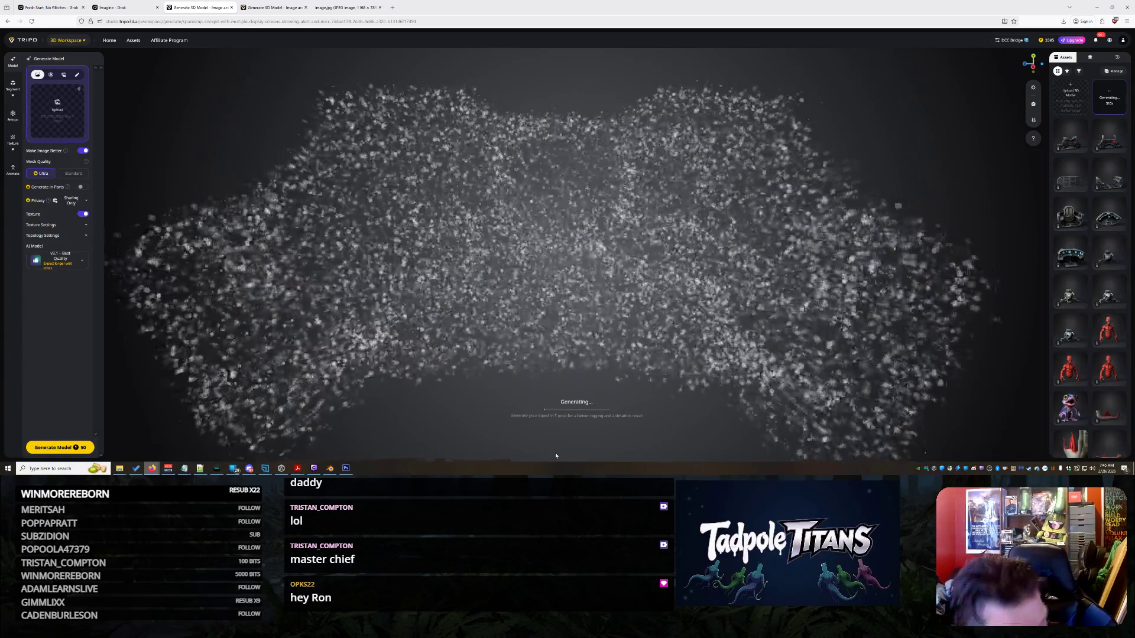
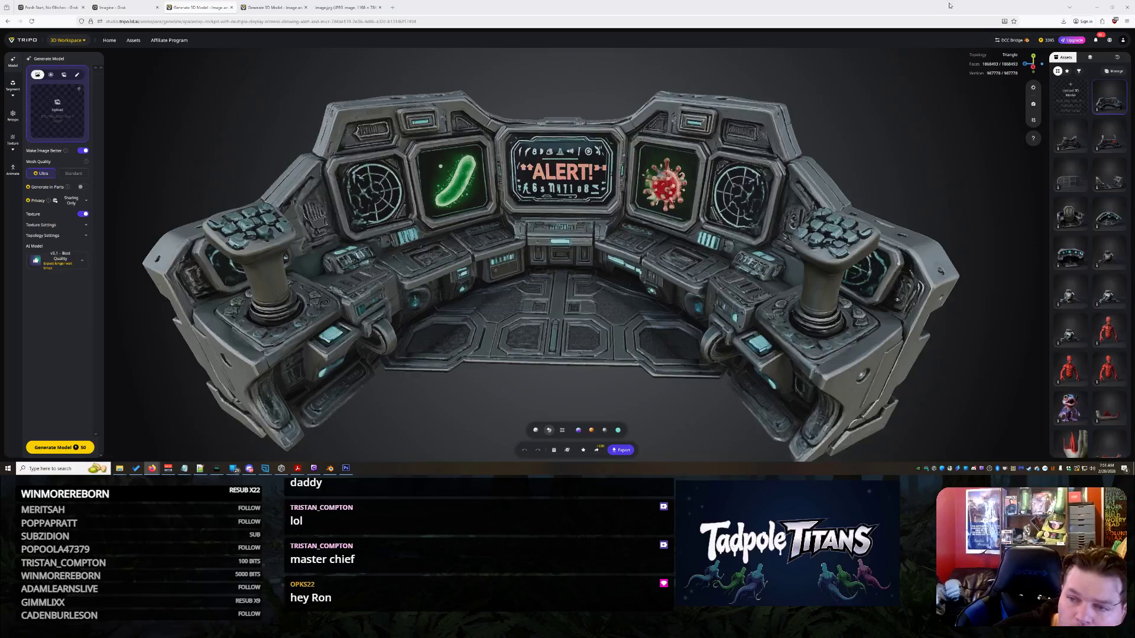
- Return to Blender, zoom out to frame the whole shark, and bring up the cockpit .glb import options
{"action": "left_click", "coordinate": [1096, 7]}
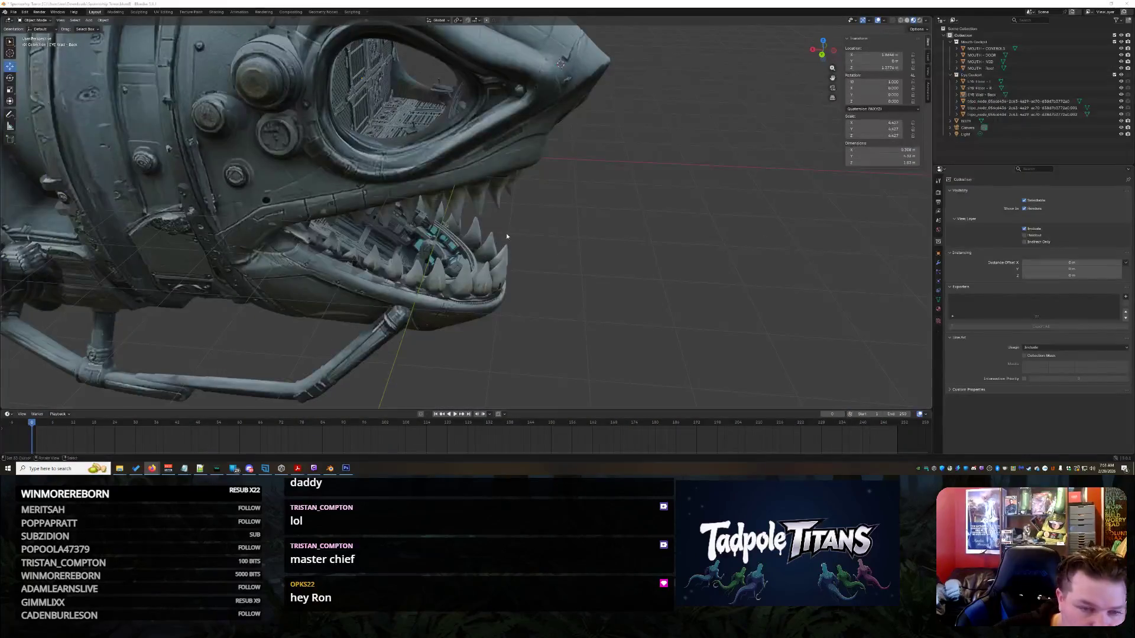
{"action": "scroll", "coordinate": [505, 233], "scroll_direction": "down", "scroll_amount": 3}
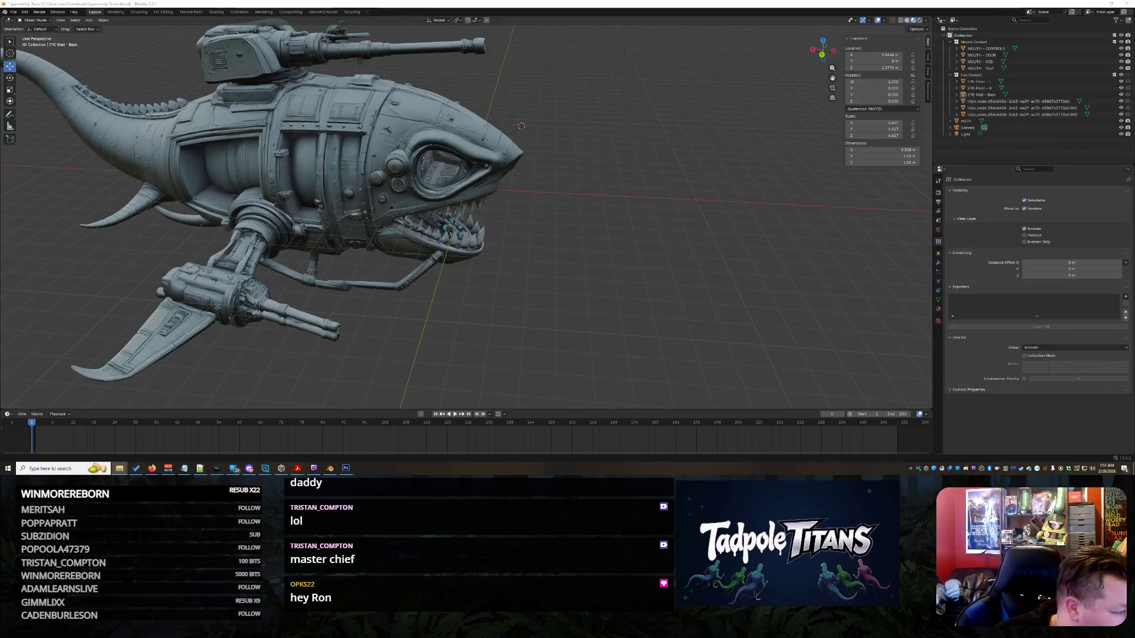
{"action": "left_click", "coordinate": [636, 243]}
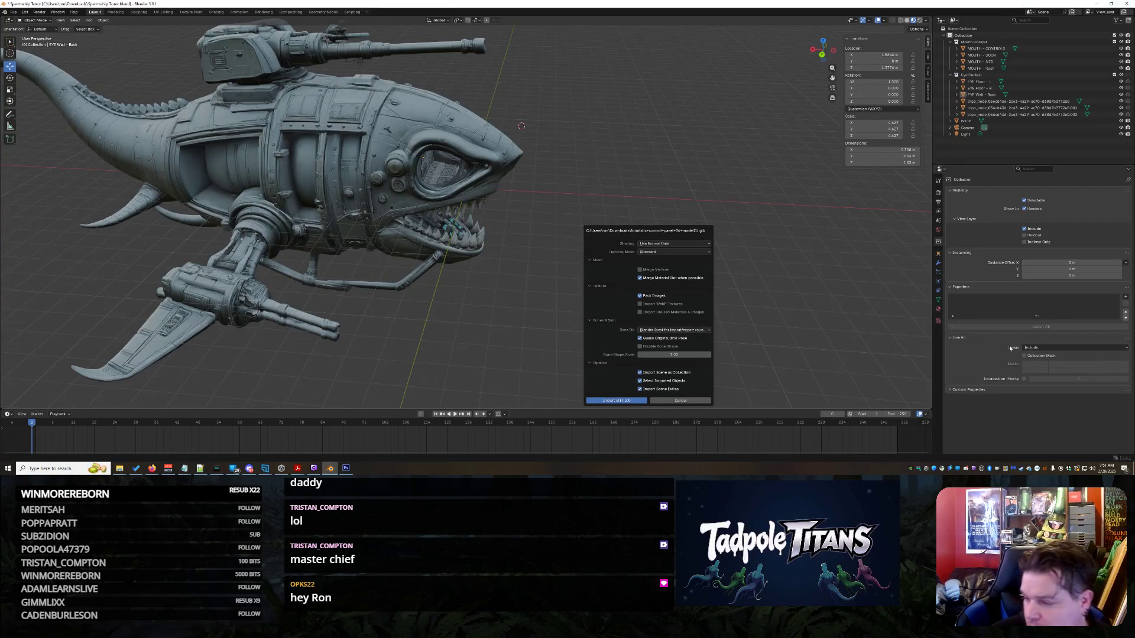
- Accept the glTF import with default settings so the cockpit lands at the shark's eye
{"action": "key", "text": "Return"}
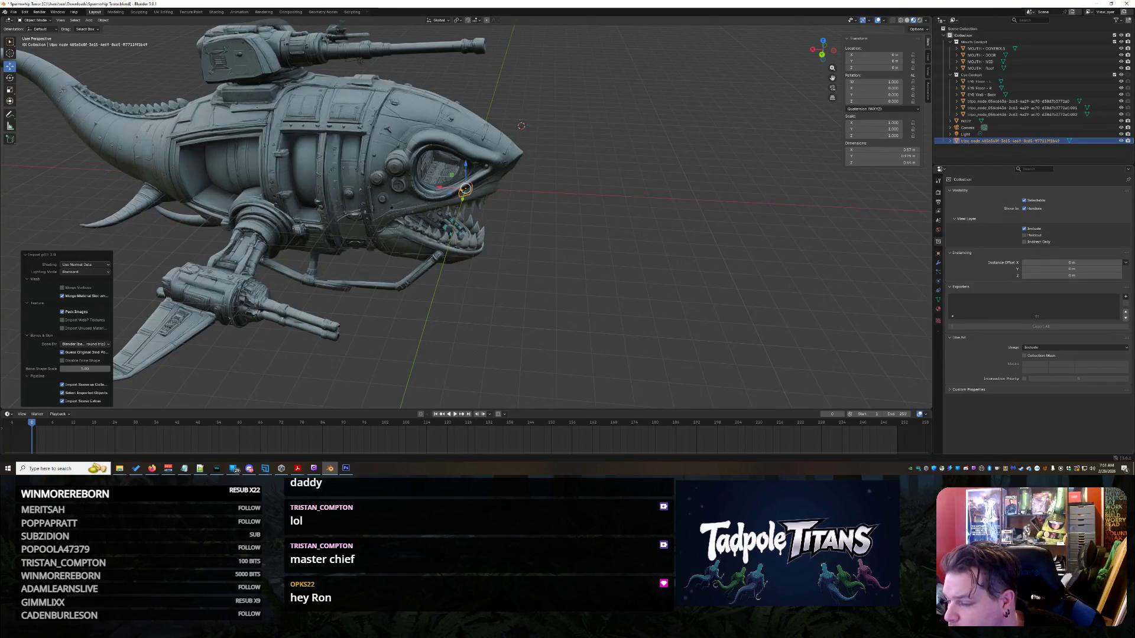
{"action": "key", "text": "alt+Tab"}
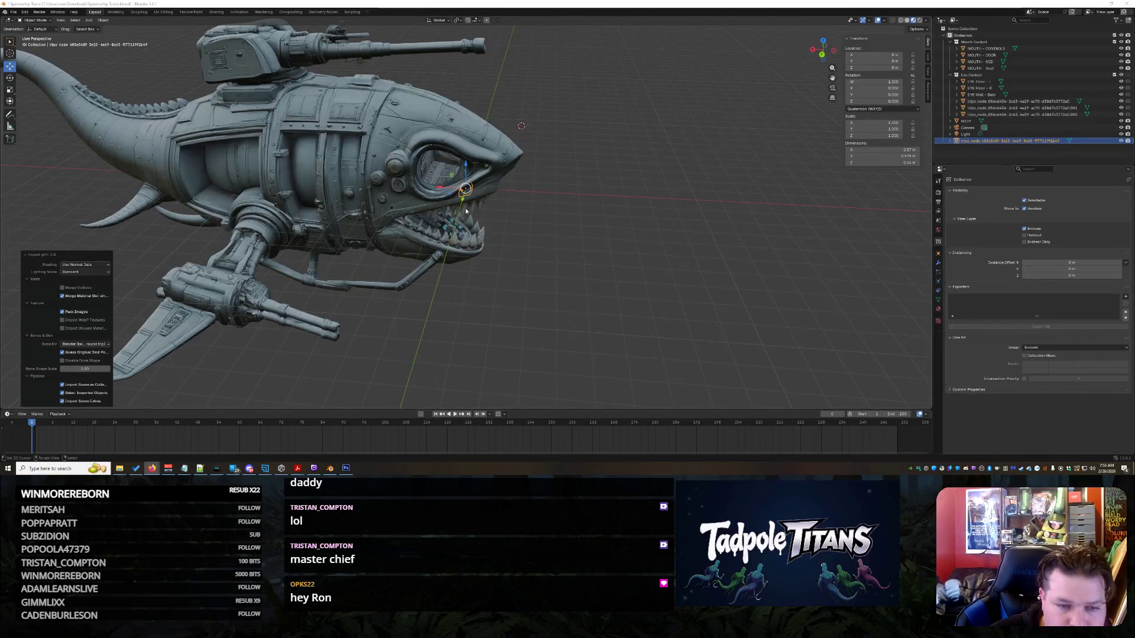
- Drag the imported cockpit along X, out beside the shark's snout
{"action": "left_click_drag", "start_coordinate": [436, 189], "coordinate": [591, 195]}
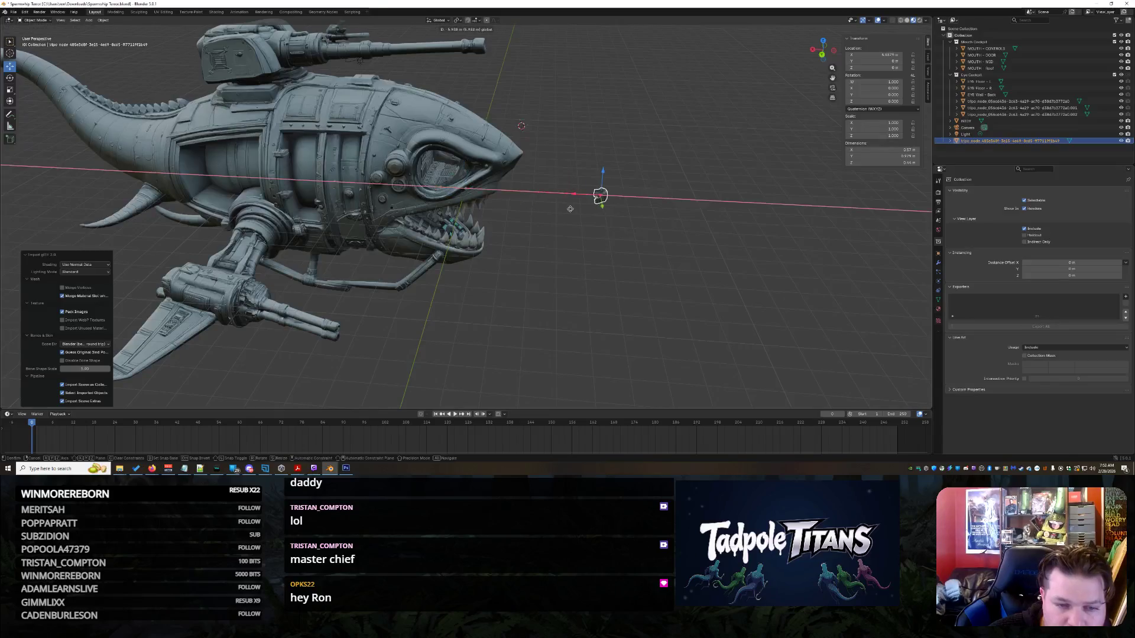
- Select the imported cockpit, shift it along X toward the viewer, and scale it up several times
{"action": "scroll", "coordinate": [659, 243], "scroll_direction": "up", "scroll_amount": 6}
{"action": "mouse_move", "coordinate": [746, 247]}
{"action": "middle_mouse_down"}
{"action": "mouse_move", "coordinate": [657, 260]}
{"action": "mouse_move", "coordinate": [441, 151]}
{"action": "mouse_move", "coordinate": [467, 237]}
{"action": "middle_mouse_up"}
{"action": "scroll", "coordinate": [497, 317], "scroll_direction": "up", "scroll_amount": 4}
{"action": "left_click", "coordinate": [378, 170]}
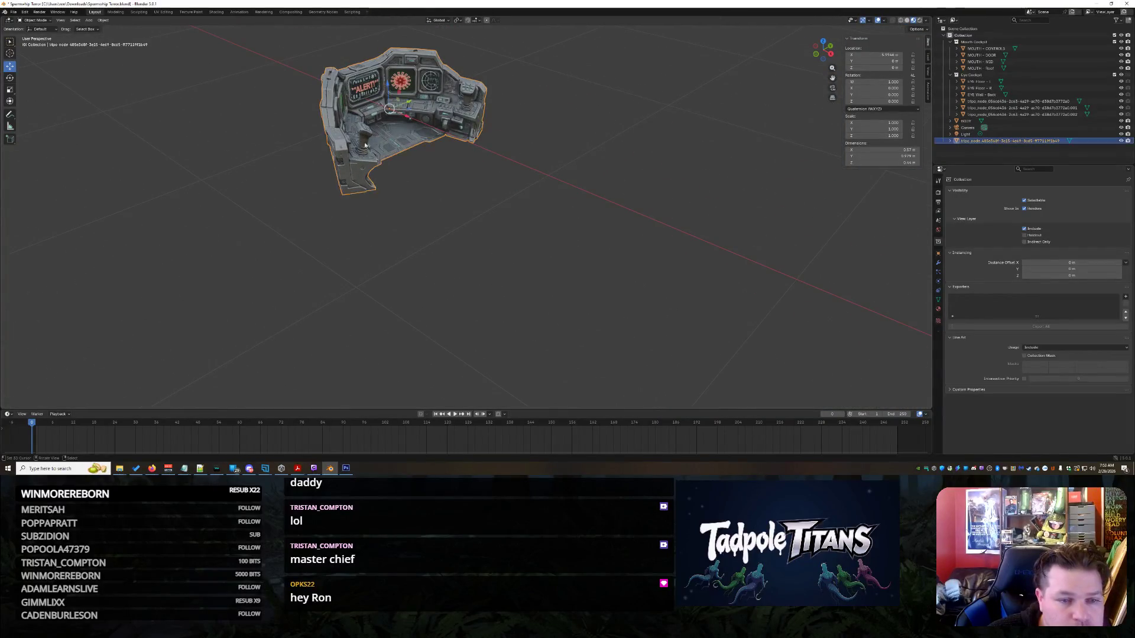
{"action": "left_click_drag", "start_coordinate": [414, 131], "coordinate": [594, 328]}
{"action": "key", "text": "shift+space"}
{"action": "key", "text": "s"}
{"action": "middle_click_drag", "start_coordinate": [597, 249], "coordinate": [611, 230]}
{"action": "mouse_move", "coordinate": [612, 231]}
{"action": "left_mouse_down"}
{"action": "mouse_move", "coordinate": [686, 284]}
{"action": "mouse_move", "coordinate": [643, 261]}
{"action": "left_mouse_up"}
- Raise the cockpit about 1.04 m along Z with the Move tool, to eye height
{"action": "middle_click_drag", "start_coordinate": [643, 260], "coordinate": [584, 238]}
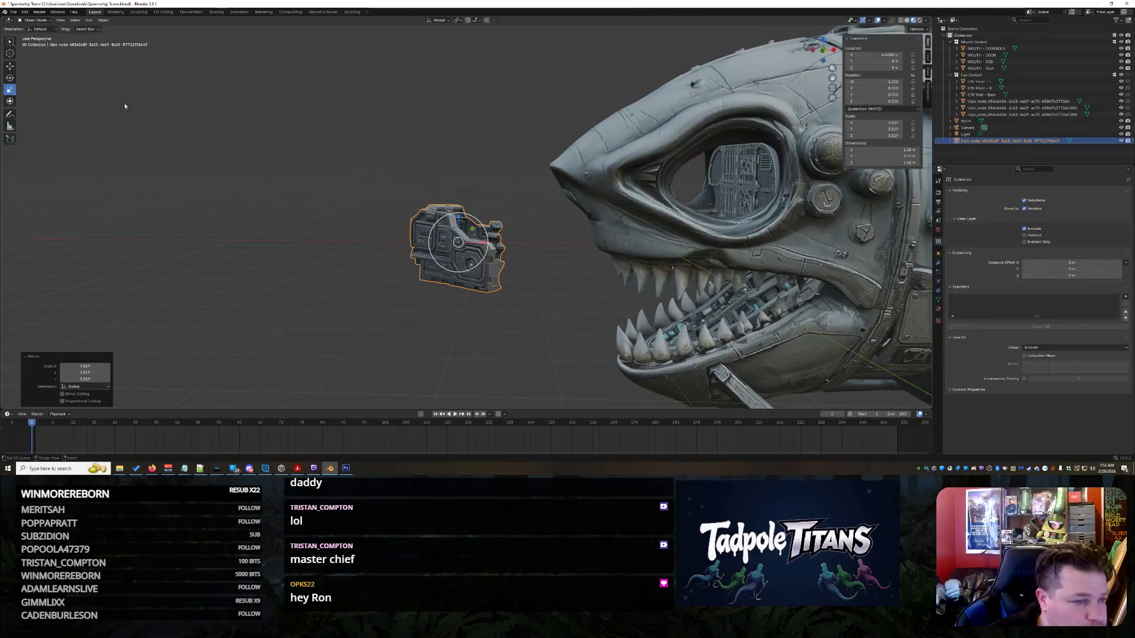
{"action": "left_click", "coordinate": [10, 66]}
{"action": "mouse_move", "coordinate": [467, 220]}
{"action": "left_mouse_down"}
{"action": "mouse_move", "coordinate": [490, 196]}
{"action": "mouse_move", "coordinate": [680, 195]}
{"action": "mouse_move", "coordinate": [752, 248]}
{"action": "mouse_move", "coordinate": [734, 256]}
{"action": "left_mouse_up"}
{"action": "mouse_move", "coordinate": [735, 257]}
{"action": "middle_mouse_down"}
{"action": "mouse_move", "coordinate": [712, 296]}
{"action": "mouse_move", "coordinate": [696, 233]}
{"action": "mouse_move", "coordinate": [814, 234]}
{"action": "mouse_move", "coordinate": [627, 239]}
{"action": "mouse_move", "coordinate": [652, 250]}
{"action": "mouse_move", "coordinate": [642, 286]}
{"action": "middle_mouse_up"}
{"action": "scroll", "coordinate": [647, 248], "scroll_direction": "up", "scroll_amount": 8}
{"action": "scroll", "coordinate": [647, 246], "scroll_direction": "up", "scroll_amount": 5}
{"action": "scroll", "coordinate": [643, 288], "scroll_direction": "up", "scroll_amount": 4}
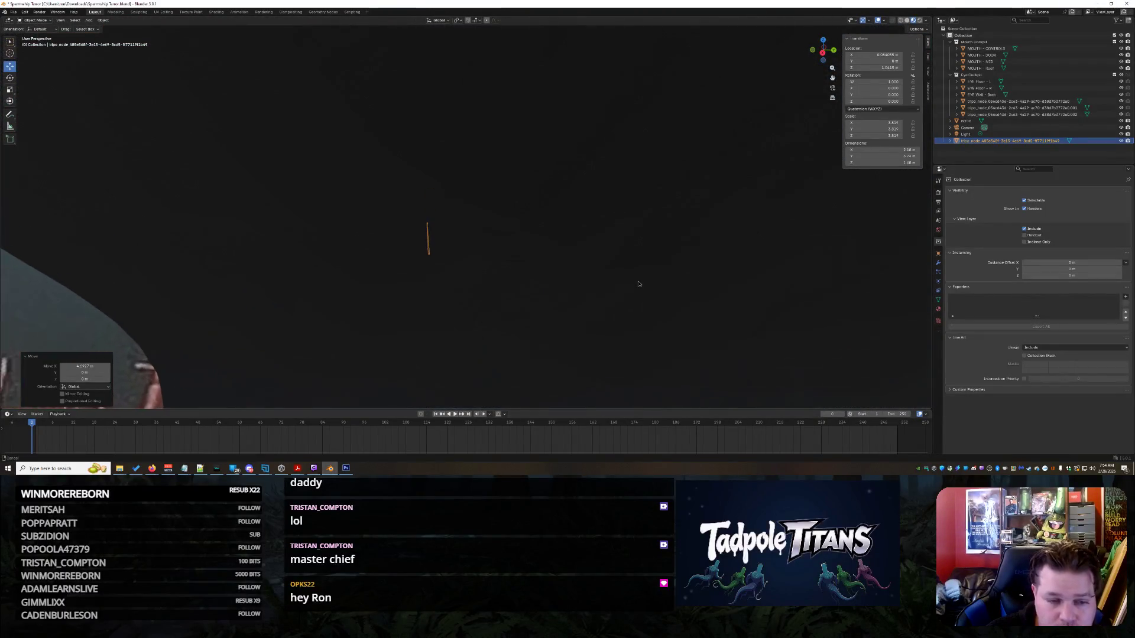
- Rescale the new cockpit while viewing the shark head
{"action": "middle_click_drag", "start_coordinate": [639, 266], "coordinate": [735, 246]}
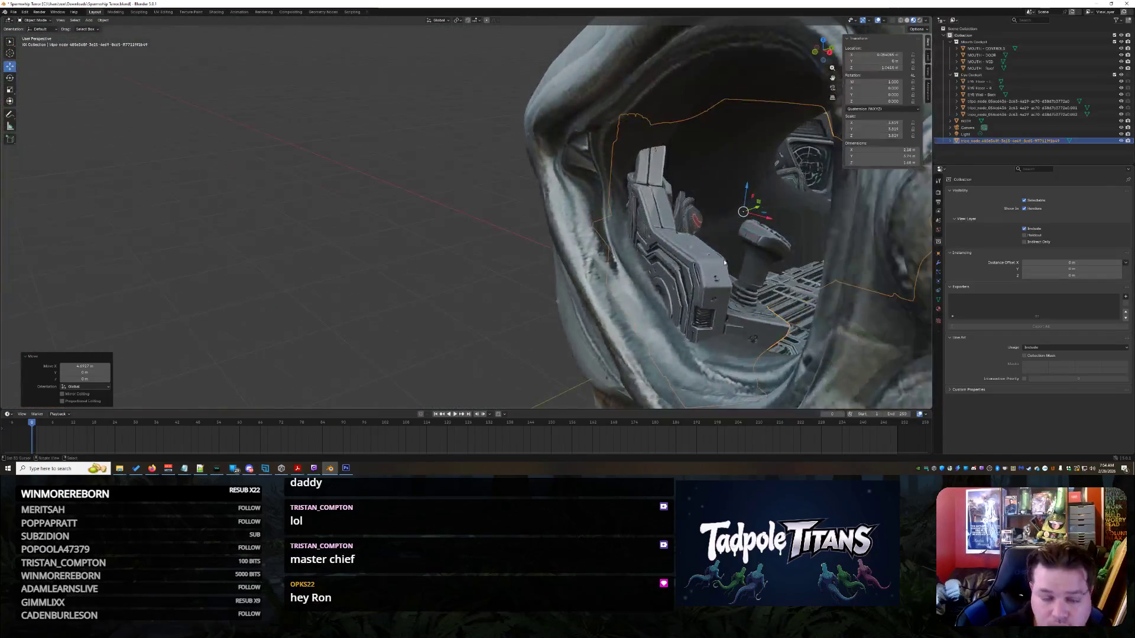
{"action": "key", "text": "s"}
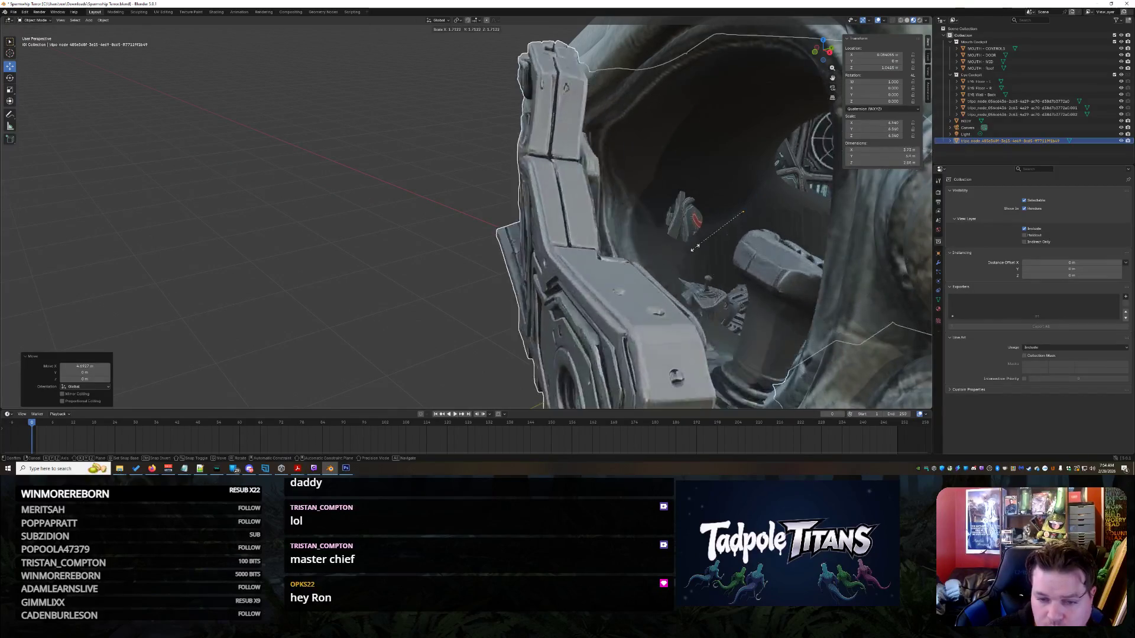
{"action": "left_click", "coordinate": [698, 213]}
- Hide the old seat and remaining old cockpit pieces inside the eye
{"action": "left_click", "coordinate": [695, 222]}
{"action": "left_click", "coordinate": [699, 219]}
{"action": "left_click", "coordinate": [704, 214]}
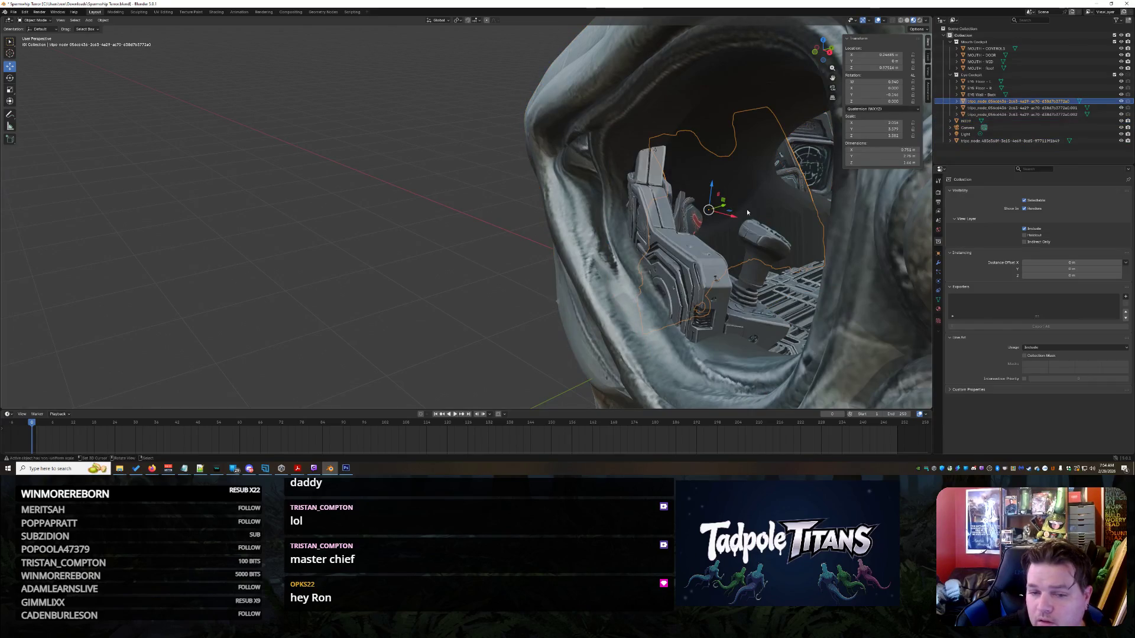
{"action": "key", "text": "h"}
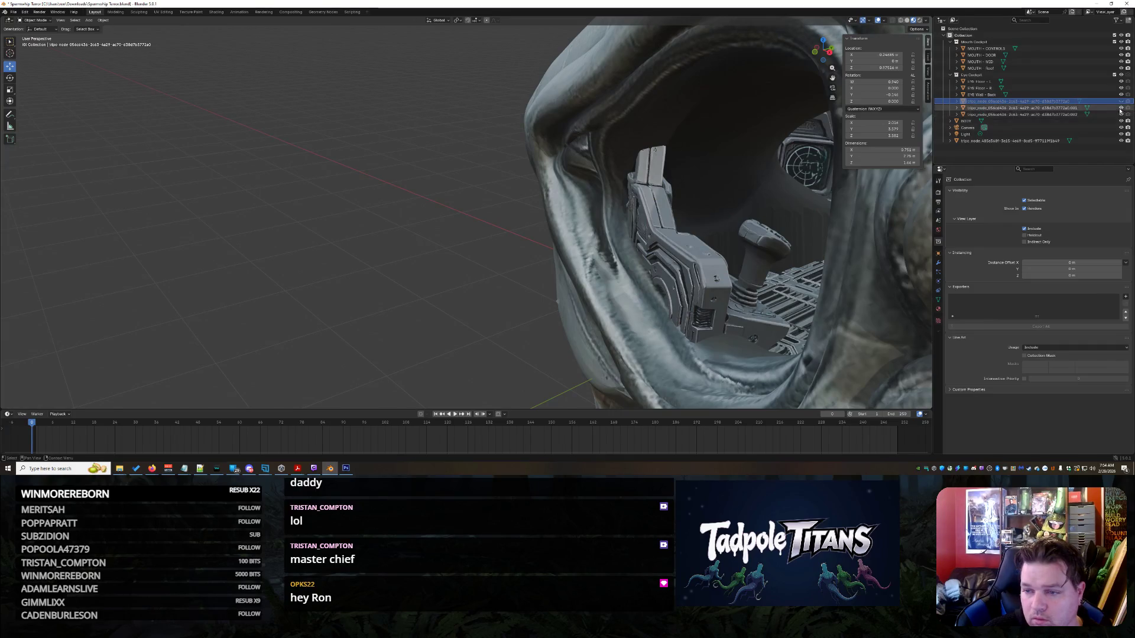
{"action": "left_click", "coordinate": [1121, 114]}
{"action": "left_click", "coordinate": [1121, 108]}
- Select the new cockpit and move it 0.44 along X
{"action": "left_click", "coordinate": [698, 265]}
{"action": "left_click", "coordinate": [698, 266]}
{"action": "mouse_move", "coordinate": [746, 255]}
{"action": "middle_mouse_down"}
{"action": "mouse_move", "coordinate": [483, 278]}
{"action": "mouse_move", "coordinate": [707, 298]}
{"action": "mouse_move", "coordinate": [590, 180]}
{"action": "middle_mouse_up"}
{"action": "scroll", "coordinate": [716, 302], "scroll_direction": "up", "scroll_amount": 5}
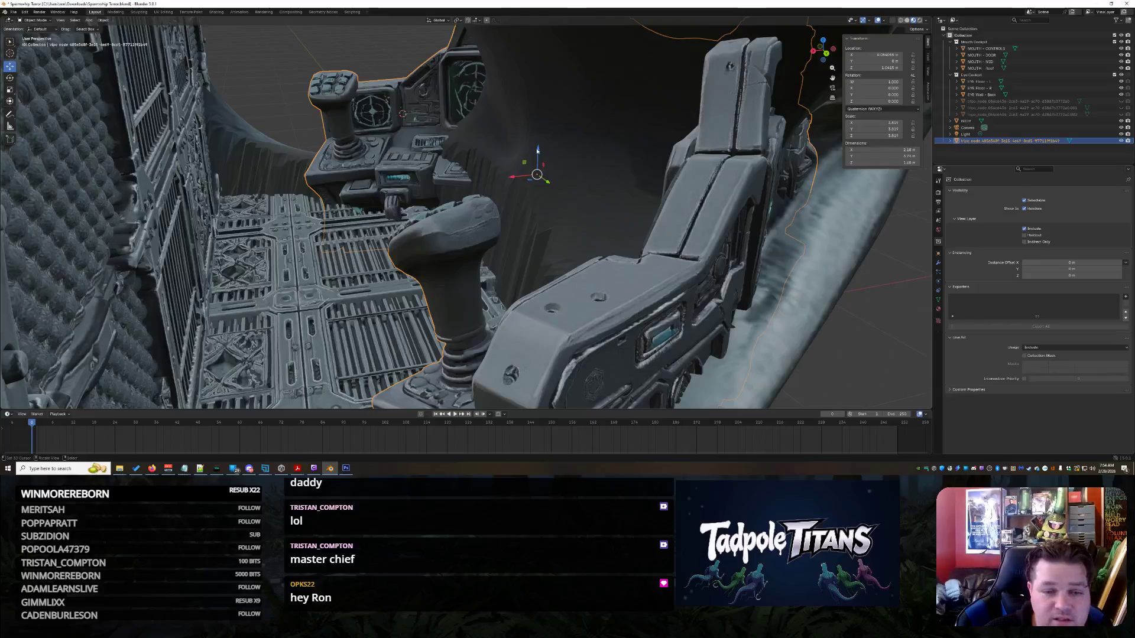
{"action": "key", "text": "g"}
{"action": "key", "text": "z"}
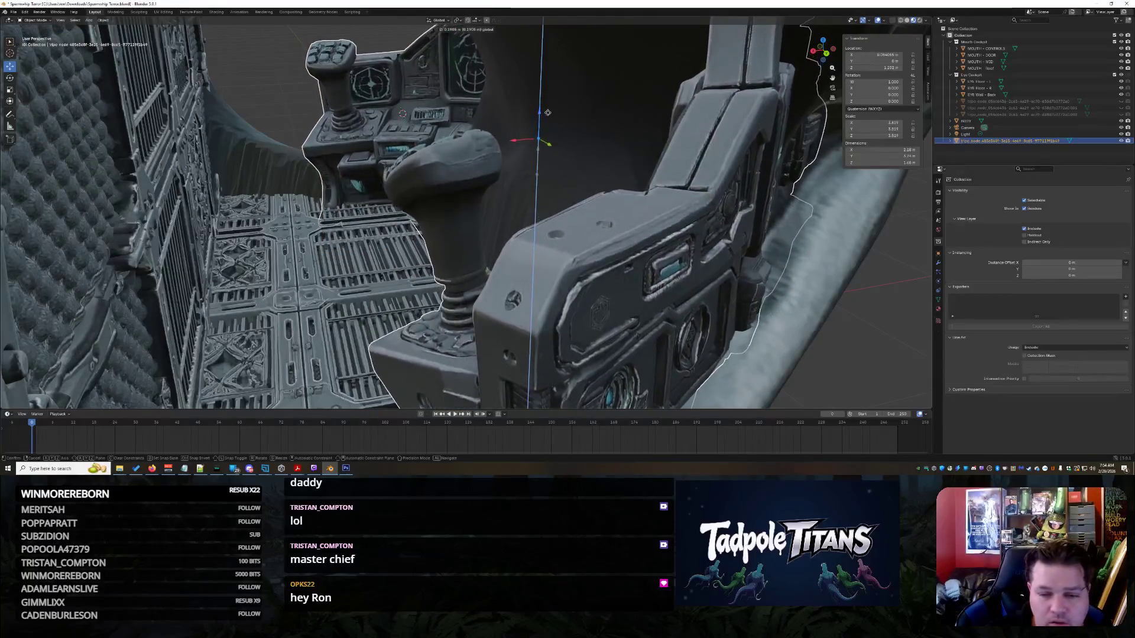
{"action": "key", "text": "x"}
{"action": "left_click", "coordinate": [532, 147]}
- Shrink the cockpit slightly and nudge it along X to seat it inside the head
{"action": "mouse_move", "coordinate": [532, 177]}
{"action": "middle_mouse_down"}
{"action": "mouse_move", "coordinate": [522, 211]}
{"action": "mouse_move", "coordinate": [532, 201]}
{"action": "mouse_move", "coordinate": [516, 211]}
{"action": "middle_mouse_up"}
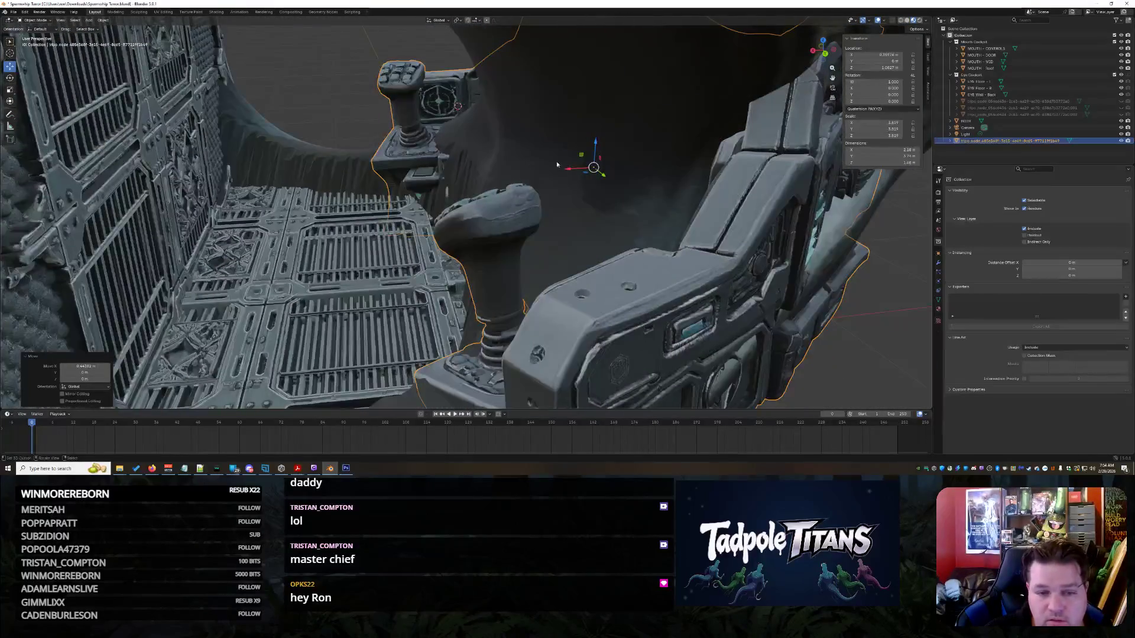
{"action": "key", "text": "s"}
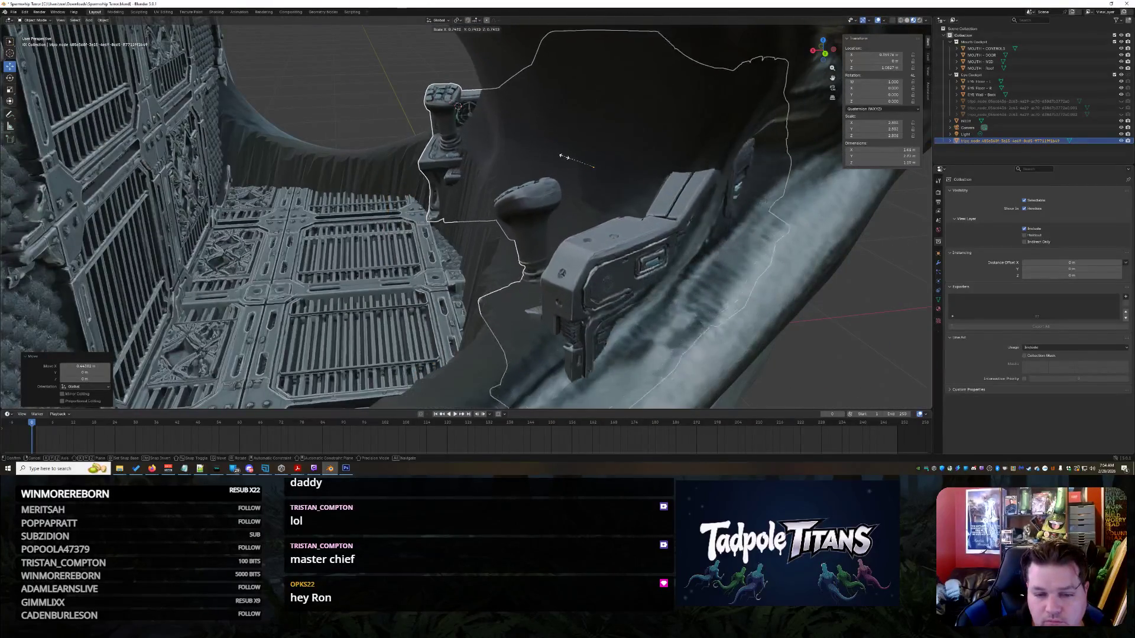
{"action": "left_click", "coordinate": [562, 176]}
{"action": "key", "text": "g"}
{"action": "key", "text": "x"}
{"action": "mouse_move", "coordinate": [561, 180]}
{"action": "middle_mouse_down"}
{"action": "mouse_move", "coordinate": [450, 272]}
{"action": "mouse_move", "coordinate": [588, 267]}
{"action": "middle_mouse_up"}
{"action": "scroll", "coordinate": [450, 272], "scroll_direction": "down", "scroll_amount": 5}
{"action": "key", "text": "g"}
{"action": "left_click", "coordinate": [384, 207]}
{"action": "left_click", "coordinate": [288, 282]}
{"action": "mouse_move", "coordinate": [287, 282]}
{"action": "middle_mouse_down"}
{"action": "mouse_move", "coordinate": [392, 265]}
{"action": "mouse_move", "coordinate": [485, 275]}
{"action": "middle_mouse_up"}
{"action": "scroll", "coordinate": [523, 311], "scroll_direction": "up", "scroll_amount": 5}
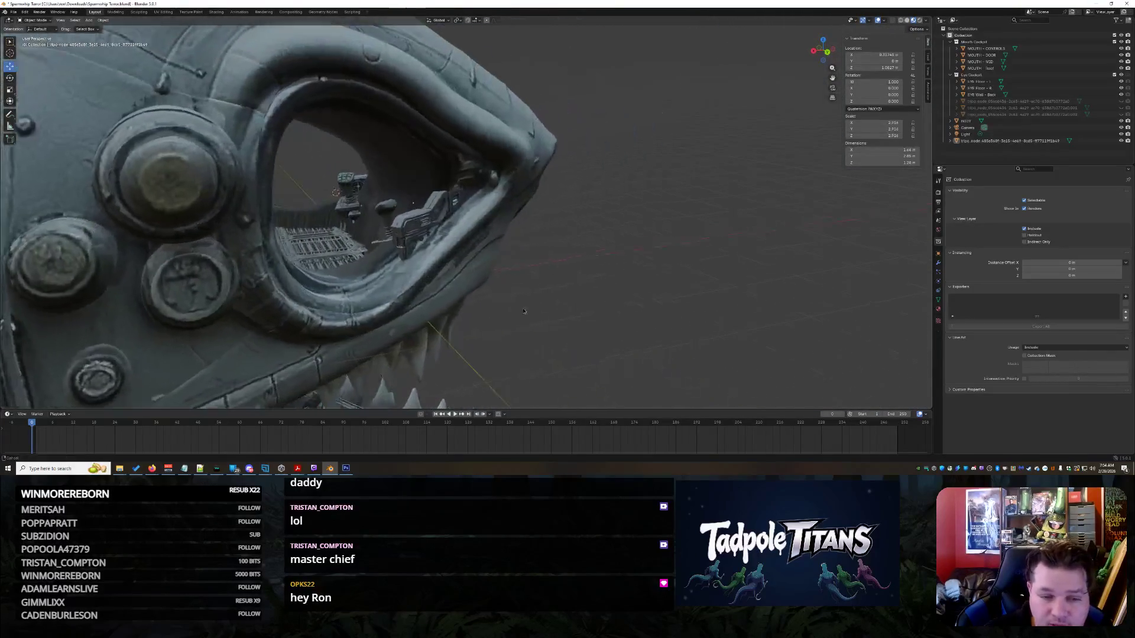
- Lower the cockpit slightly along Z inside the eye socket
{"action": "scroll", "coordinate": [523, 311], "scroll_direction": "up", "scroll_amount": 3}
{"action": "middle_click_drag", "start_coordinate": [524, 311], "coordinate": [392, 214]}
{"action": "left_click", "coordinate": [392, 213]}
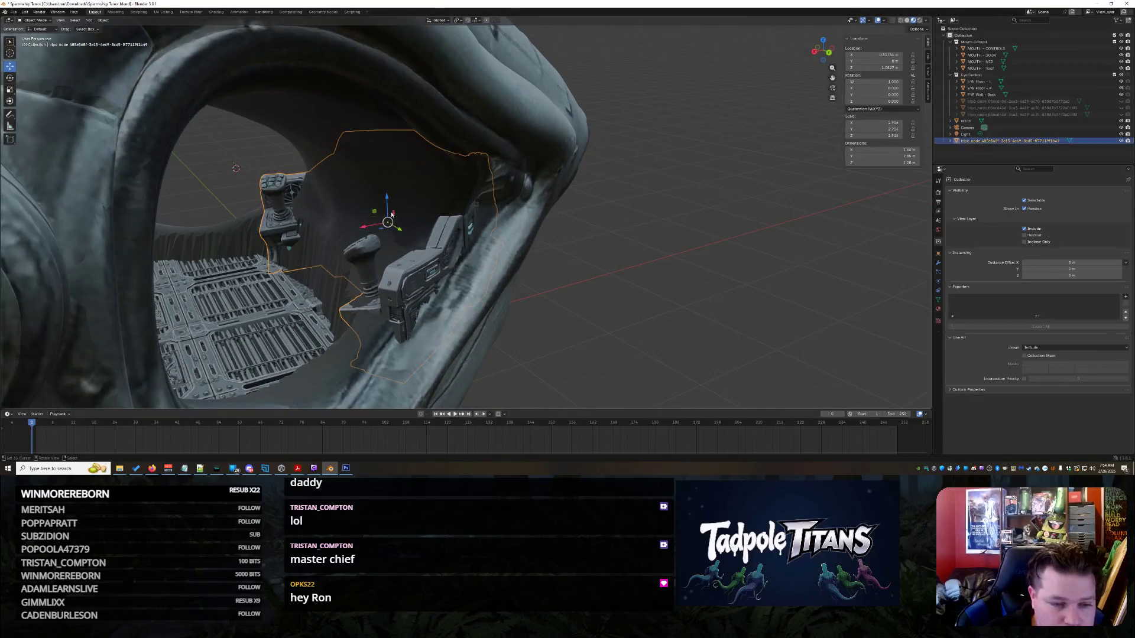
{"action": "key", "text": "g"}
{"action": "key", "text": "z"}
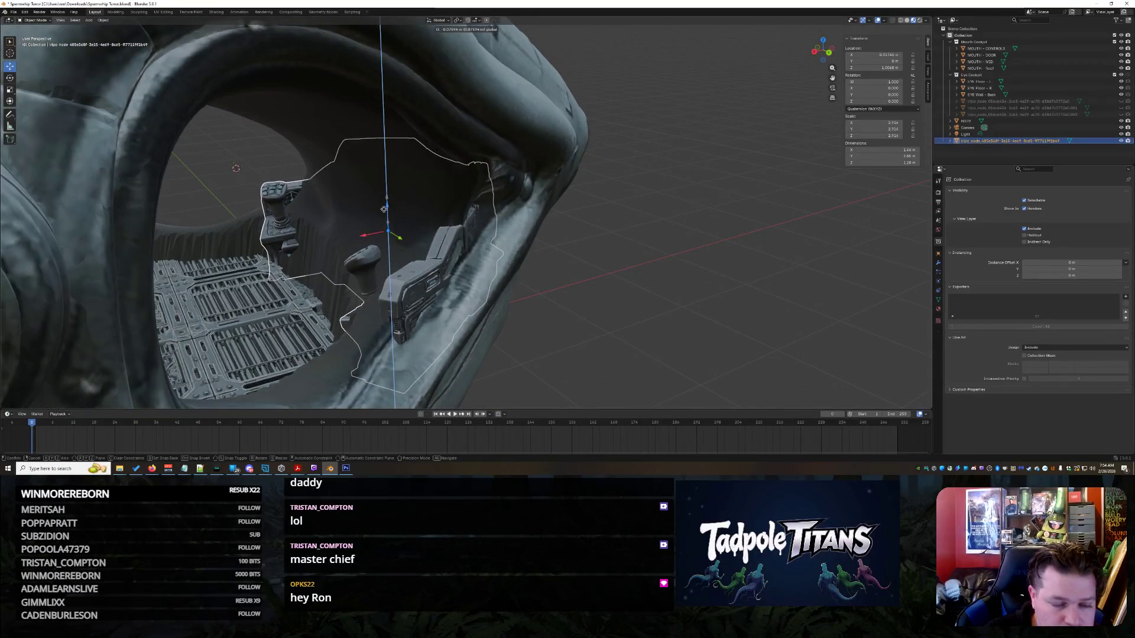
{"action": "left_click", "coordinate": [385, 220]}
{"action": "left_click", "coordinate": [640, 318]}
{"action": "scroll", "coordinate": [640, 318], "scroll_direction": "down", "scroll_amount": 5}
{"action": "mouse_move", "coordinate": [639, 318]}
{"action": "middle_mouse_down"}
{"action": "mouse_move", "coordinate": [581, 317]}
{"action": "mouse_move", "coordinate": [632, 317]}
{"action": "mouse_move", "coordinate": [614, 316]}
{"action": "middle_mouse_up"}
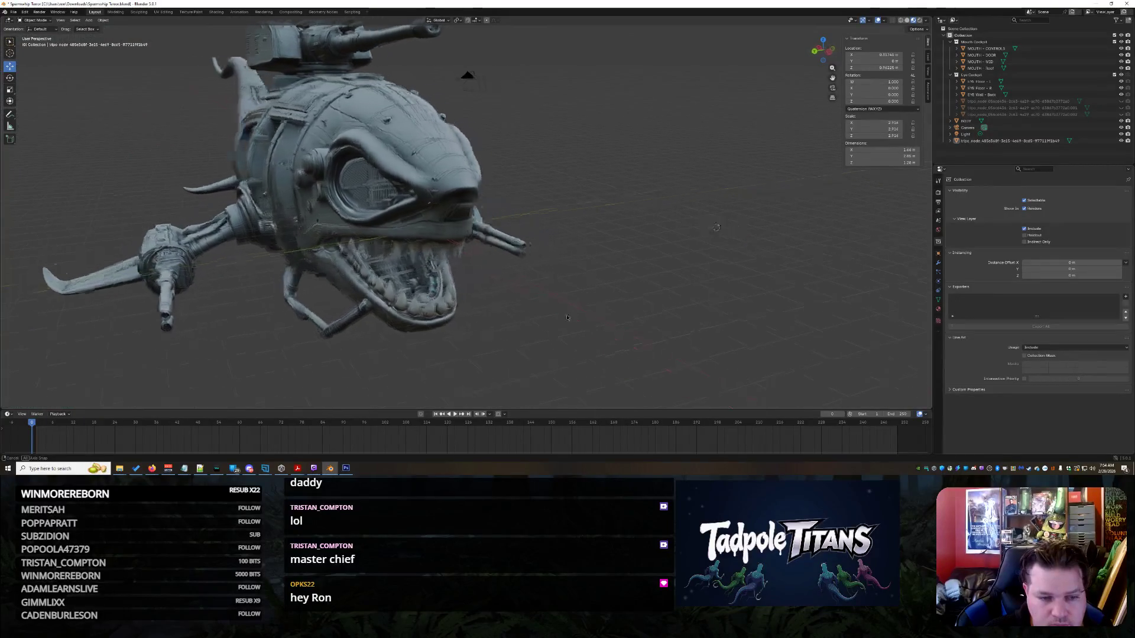
{"action": "scroll", "coordinate": [616, 317], "scroll_direction": "up", "scroll_amount": 4}
{"action": "scroll", "coordinate": [616, 316], "scroll_direction": "up", "scroll_amount": 6}
- Start a sideways X move of the cockpit, cancel it, and view the head from the side
{"action": "left_click", "coordinate": [337, 282]}
{"action": "key", "text": "g"}
{"action": "key", "text": "x"}
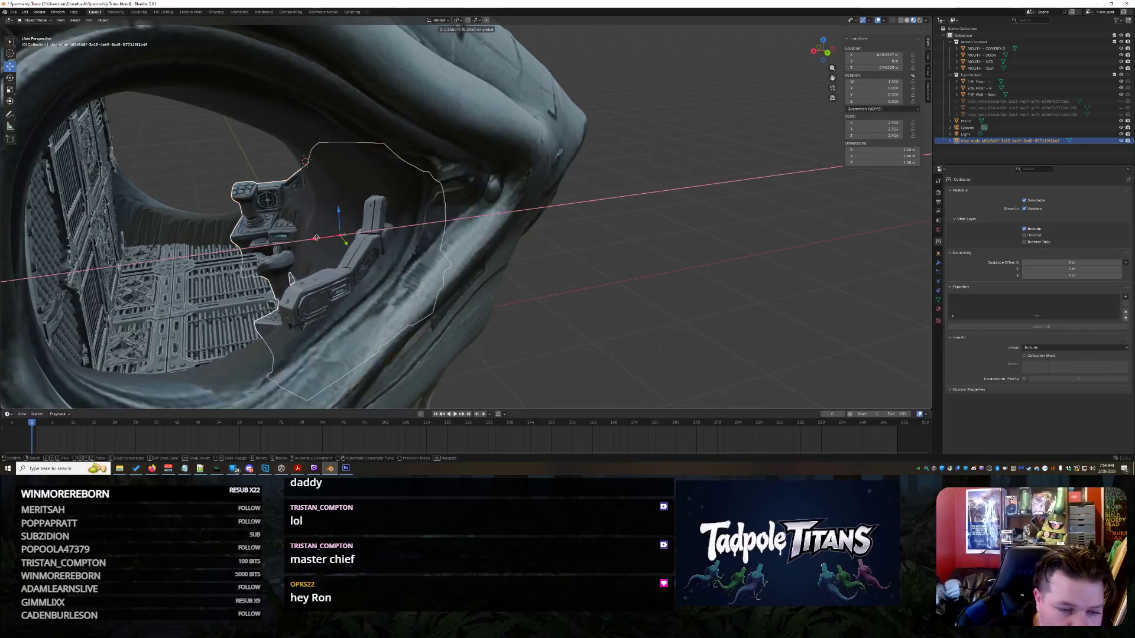
{"action": "right_click", "coordinate": [319, 238]}
{"action": "scroll", "coordinate": [623, 326], "scroll_direction": "down", "scroll_amount": 8}
{"action": "middle_click_drag", "start_coordinate": [622, 326], "coordinate": [582, 308]}
{"action": "scroll", "coordinate": [610, 324], "scroll_direction": "down", "scroll_amount": 5}
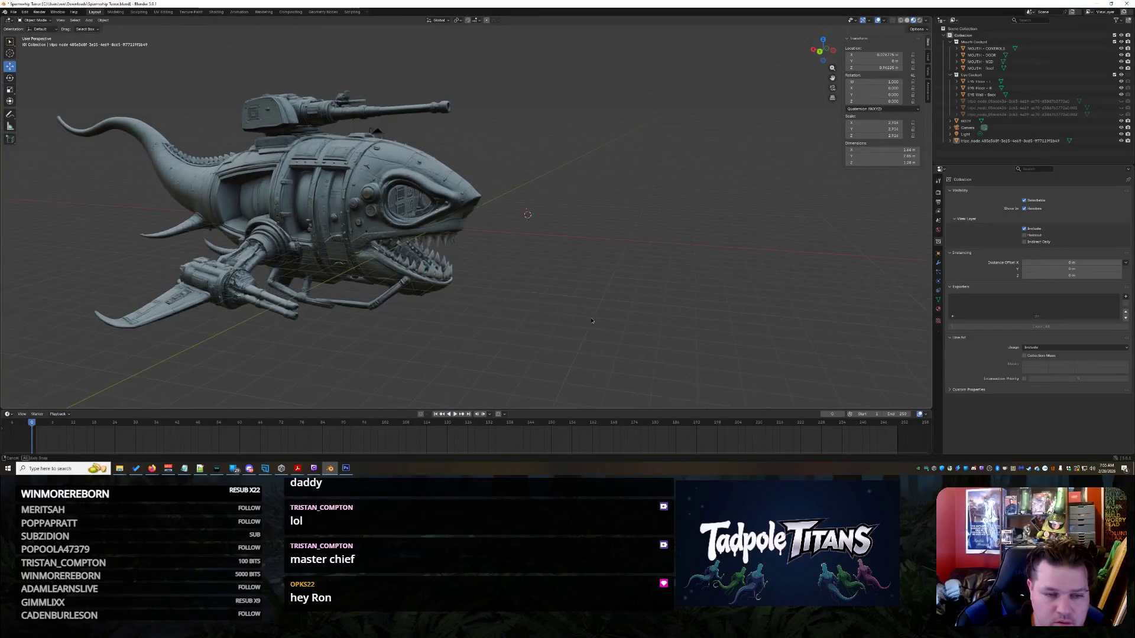
{"action": "mouse_move", "coordinate": [152, 471]}
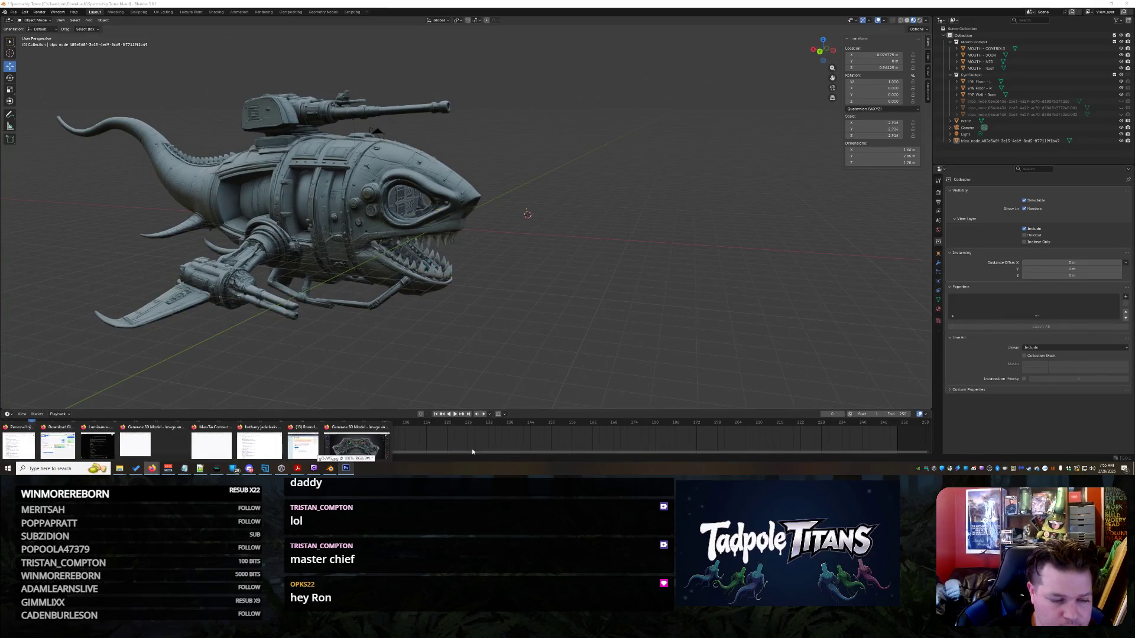
- Switch to the Tripo3D page and zoom out on the generated cockpit console model
{"action": "left_click", "coordinate": [366, 446]}
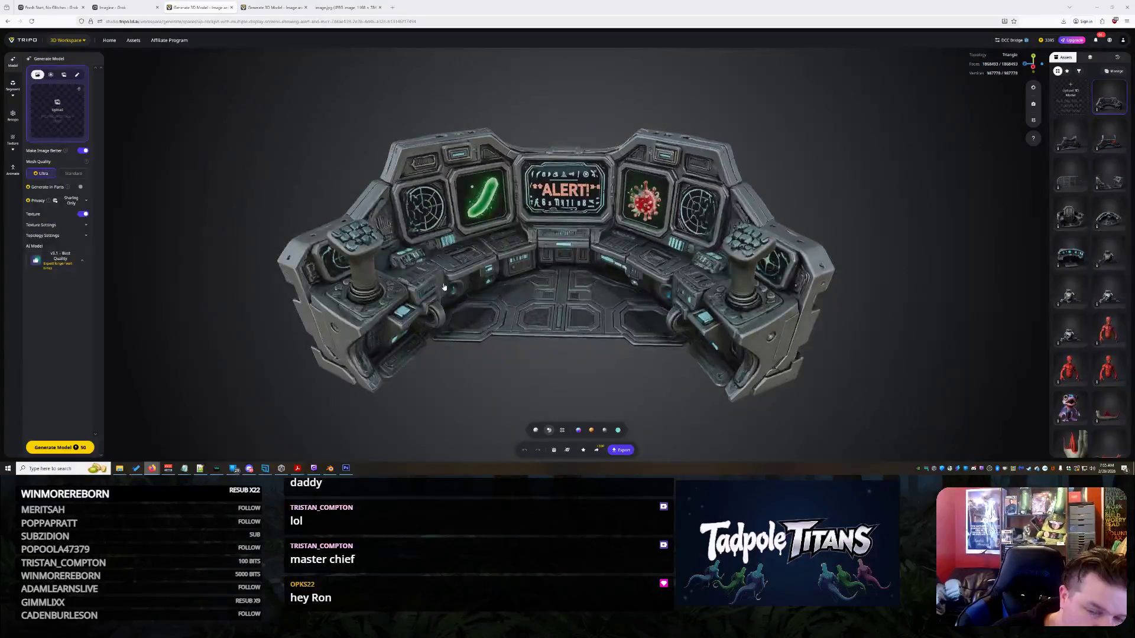
{"action": "scroll", "coordinate": [444, 287], "scroll_direction": "down", "scroll_amount": 3}
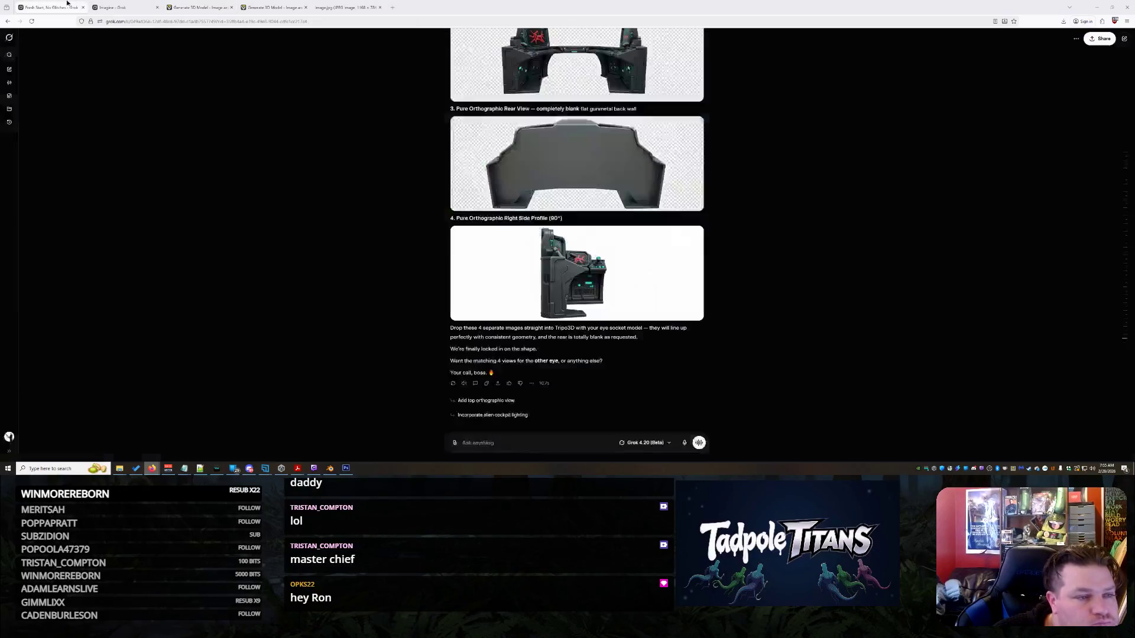
- Scroll through the Grok chat to review the four orthographic gunner-station views
{"action": "left_click", "coordinate": [50, 7]}
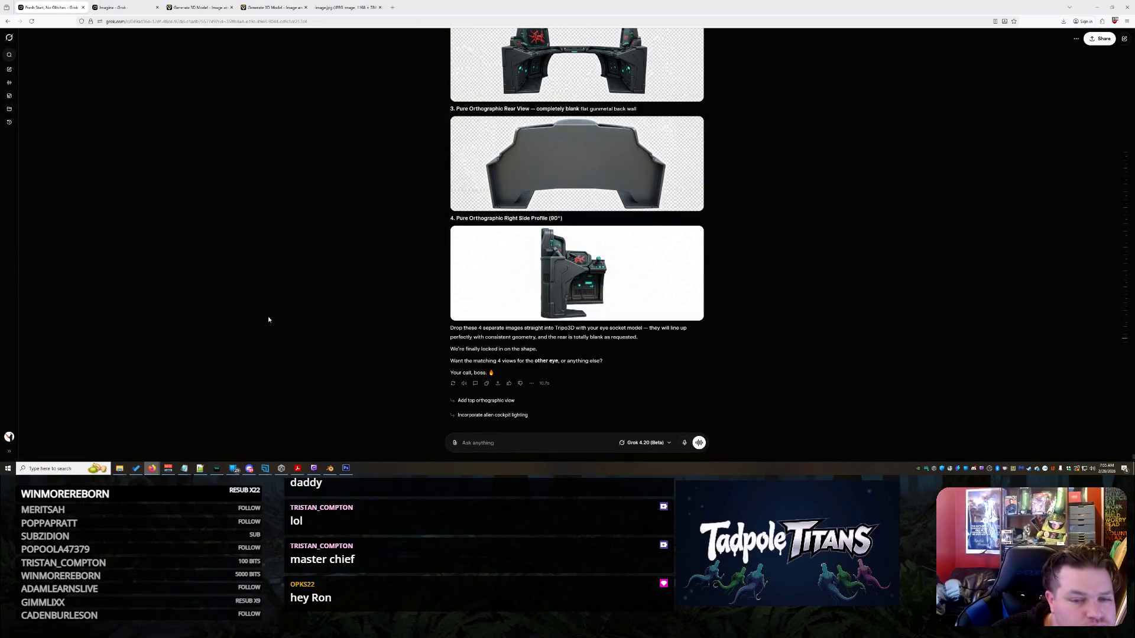
{"action": "scroll", "coordinate": [532, 266], "scroll_direction": "up", "scroll_amount": 4}
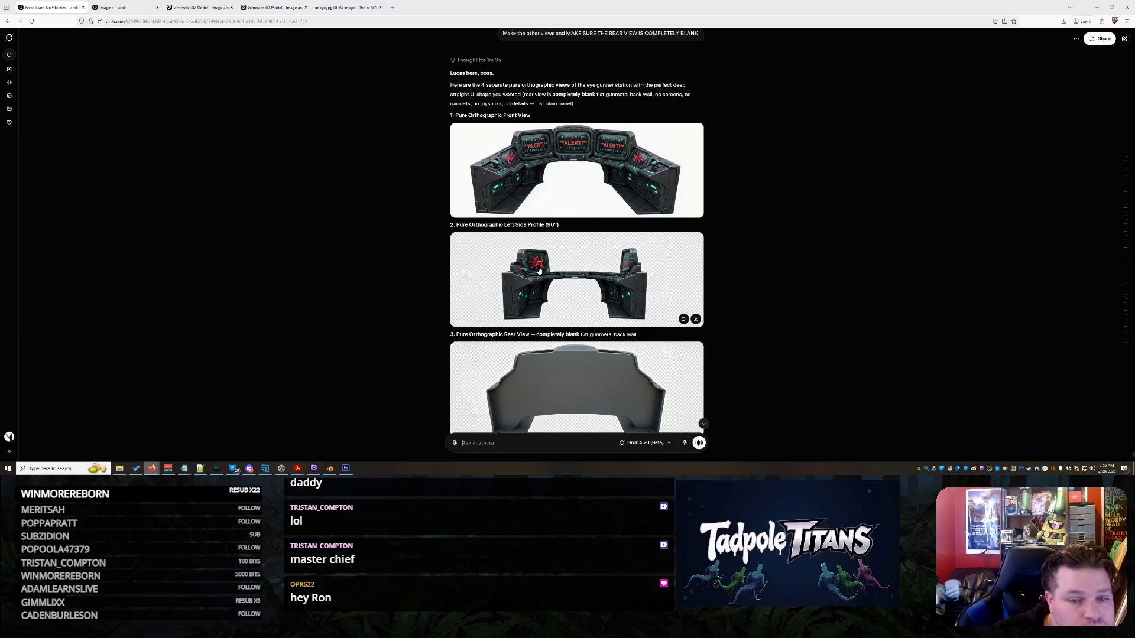
{"action": "scroll", "coordinate": [558, 243], "scroll_direction": "down", "scroll_amount": 4}
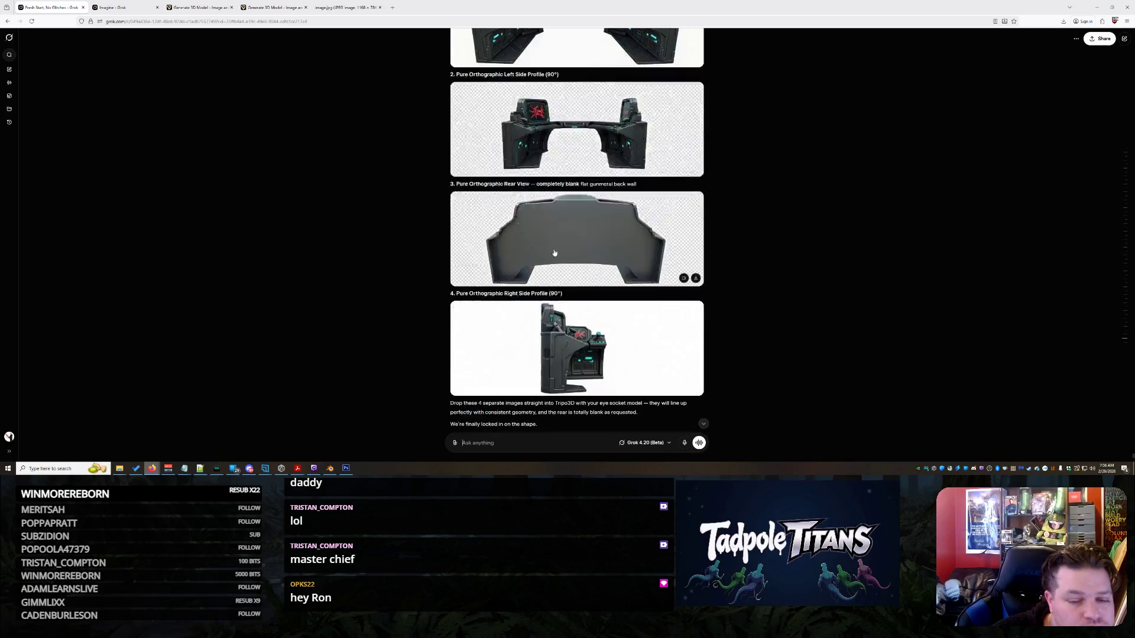
{"action": "scroll", "coordinate": [562, 239], "scroll_direction": "up", "scroll_amount": 5}
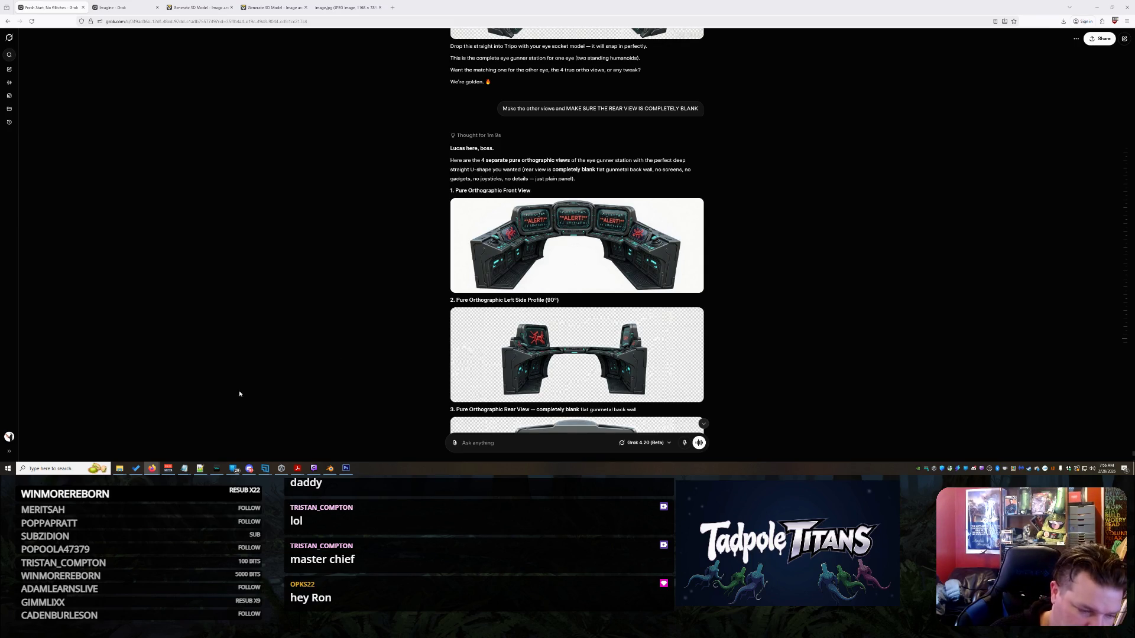
{"action": "mouse_move", "coordinate": [170, 470]}
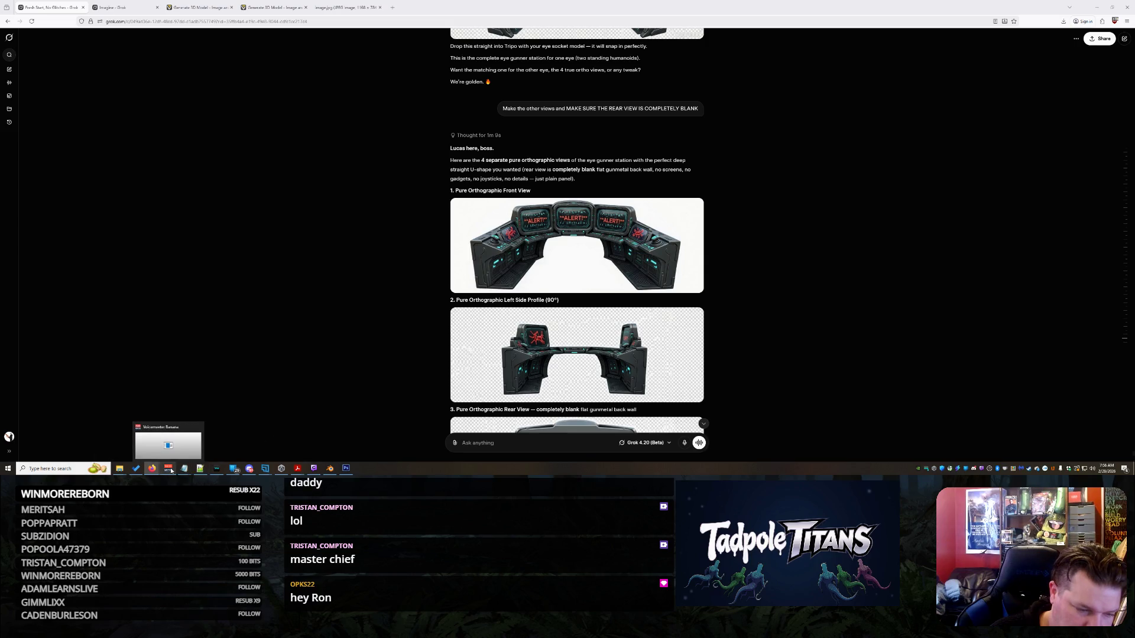
{"action": "mouse_move", "coordinate": [205, 471]}
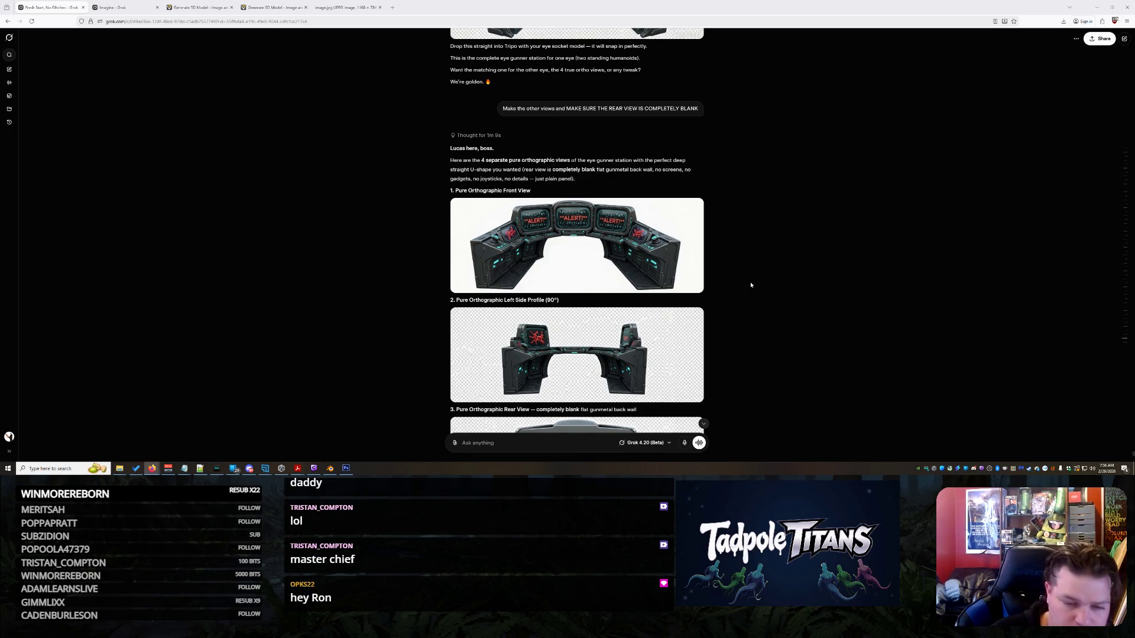
{"action": "scroll", "coordinate": [751, 285], "scroll_direction": "down", "scroll_amount": 5}
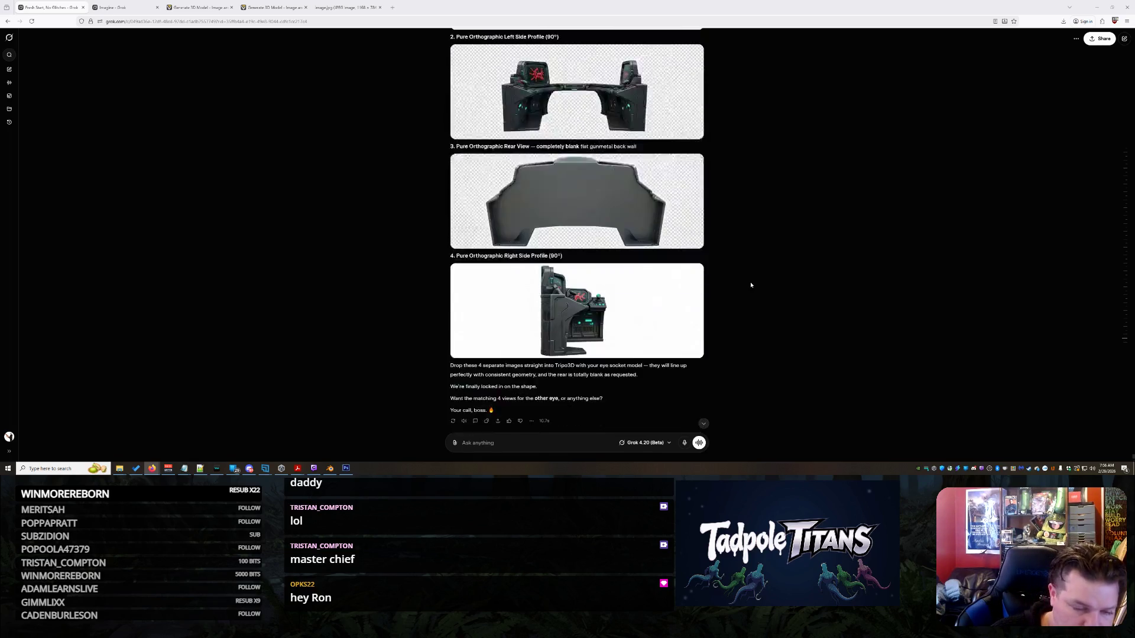
- Compare the Blender model with the shark gunship image page, then return to Blender
{"action": "left_click", "coordinate": [331, 471]}
{"action": "middle_click_drag", "start_coordinate": [491, 264], "coordinate": [482, 254]}
{"action": "scroll", "coordinate": [483, 255], "scroll_direction": "up", "scroll_amount": 8}
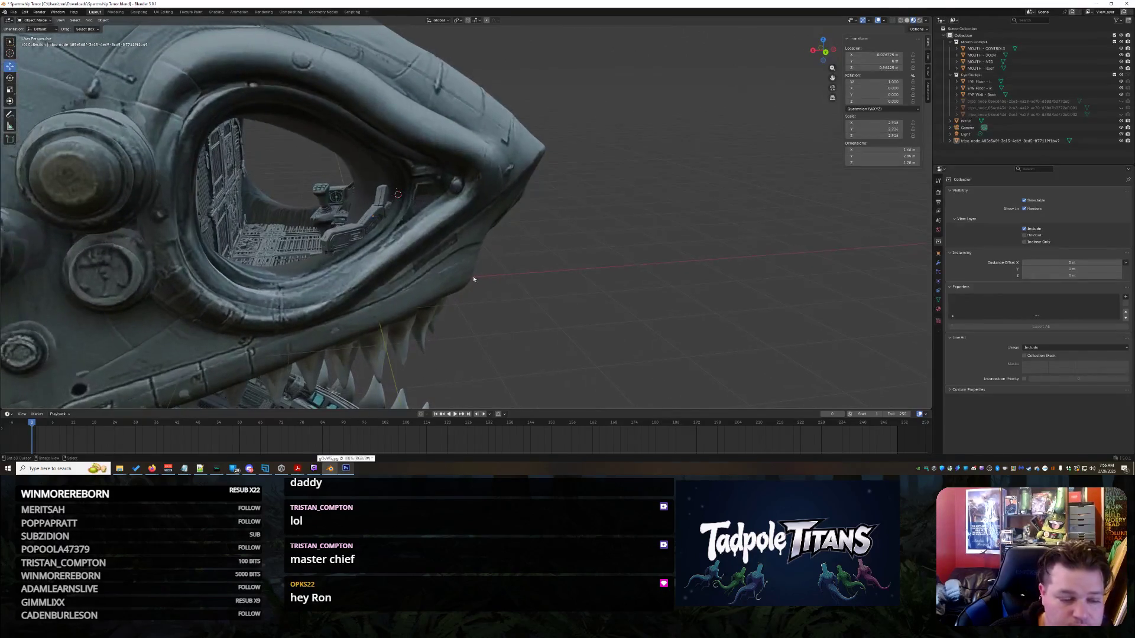
{"action": "left_click", "coordinate": [357, 443]}
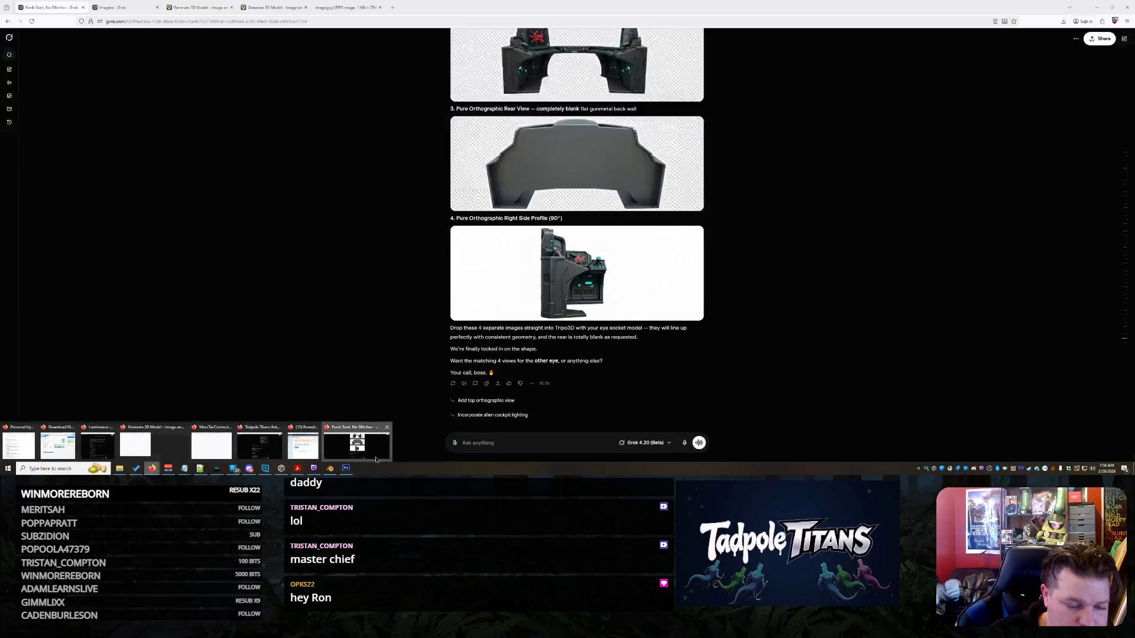
{"action": "left_click", "coordinate": [126, 4]}
{"action": "mouse_move", "coordinate": [578, 251]}
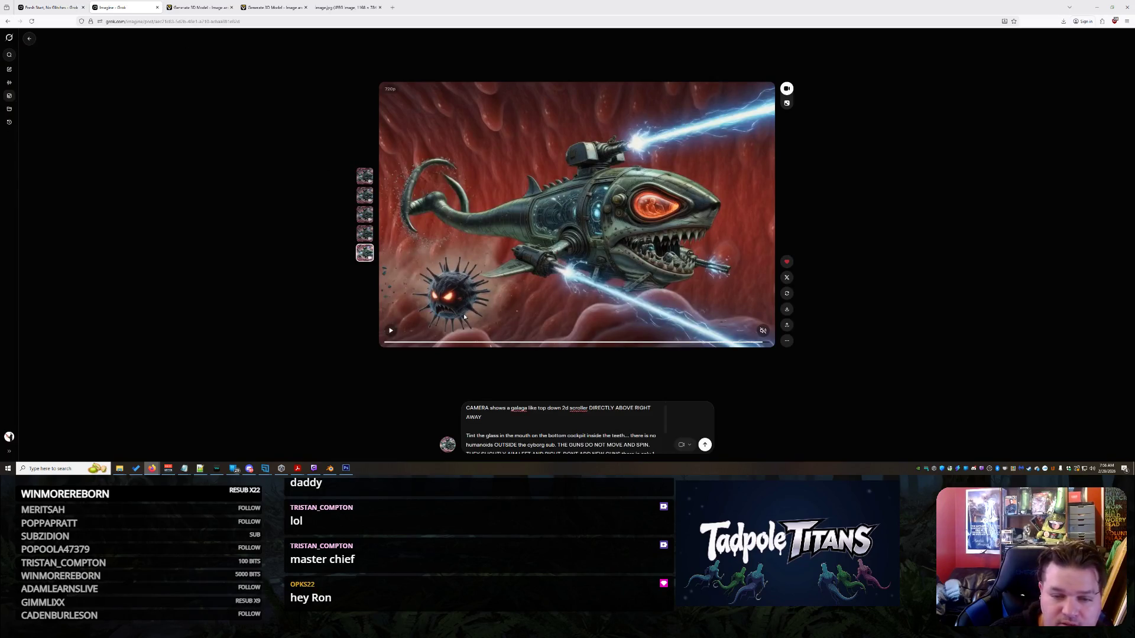
{"action": "left_click", "coordinate": [330, 468]}
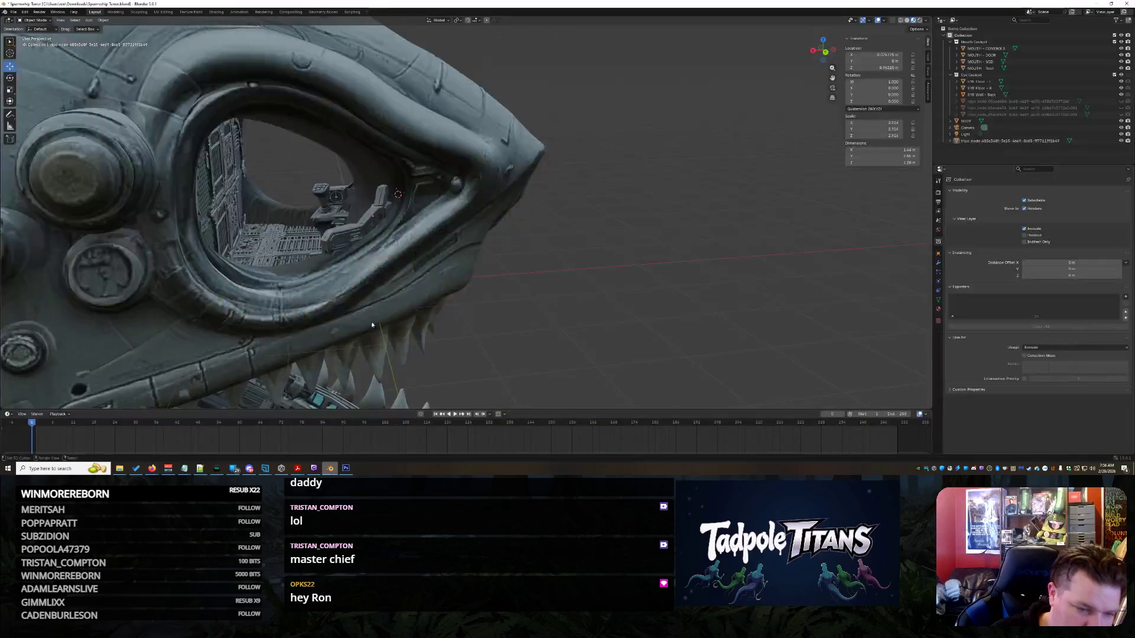
- Slide EYE Wall - Back along X and raise it along Z
{"action": "scroll", "coordinate": [349, 248], "scroll_direction": "up", "scroll_amount": 5}
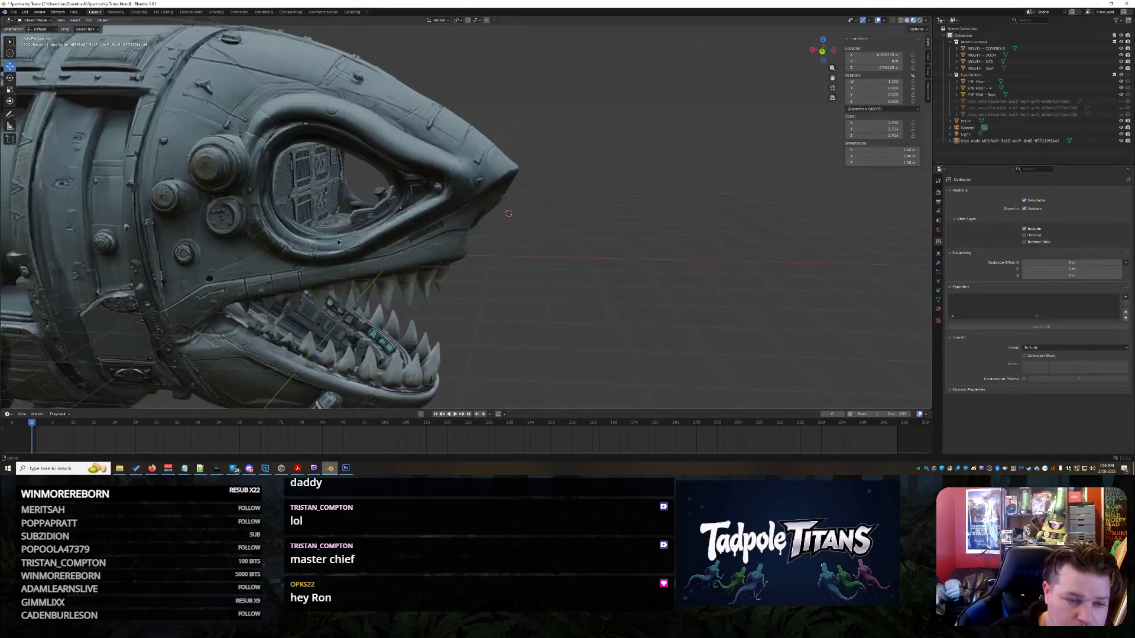
{"action": "middle_click_drag", "start_coordinate": [403, 269], "coordinate": [342, 234]}
{"action": "left_click", "coordinate": [342, 235]}
{"action": "left_click_drag", "start_coordinate": [277, 214], "coordinate": [263, 214]}
{"action": "scroll", "coordinate": [414, 237], "scroll_direction": "down", "scroll_amount": 5}
{"action": "mouse_move", "coordinate": [650, 283]}
{"action": "middle_mouse_down"}
{"action": "mouse_move", "coordinate": [582, 301]}
{"action": "mouse_move", "coordinate": [662, 309]}
{"action": "middle_mouse_up"}
{"action": "scroll", "coordinate": [662, 309], "scroll_direction": "up", "scroll_amount": 4}
{"action": "left_click", "coordinate": [233, 185]}
{"action": "left_click_drag", "start_coordinate": [311, 176], "coordinate": [653, 278]}
{"action": "mouse_move", "coordinate": [653, 277]}
{"action": "middle_mouse_down"}
{"action": "mouse_move", "coordinate": [572, 267]}
{"action": "mouse_move", "coordinate": [669, 281]}
{"action": "mouse_move", "coordinate": [589, 284]}
{"action": "mouse_move", "coordinate": [681, 277]}
{"action": "mouse_move", "coordinate": [717, 290]}
{"action": "mouse_move", "coordinate": [703, 317]}
{"action": "middle_mouse_up"}
- Shift the EYE Wall - Back grille a little further along X
{"action": "scroll", "coordinate": [697, 317], "scroll_direction": "up", "scroll_amount": 4}
{"action": "scroll", "coordinate": [694, 316], "scroll_direction": "up", "scroll_amount": 4}
{"action": "scroll", "coordinate": [704, 317], "scroll_direction": "up", "scroll_amount": 5}
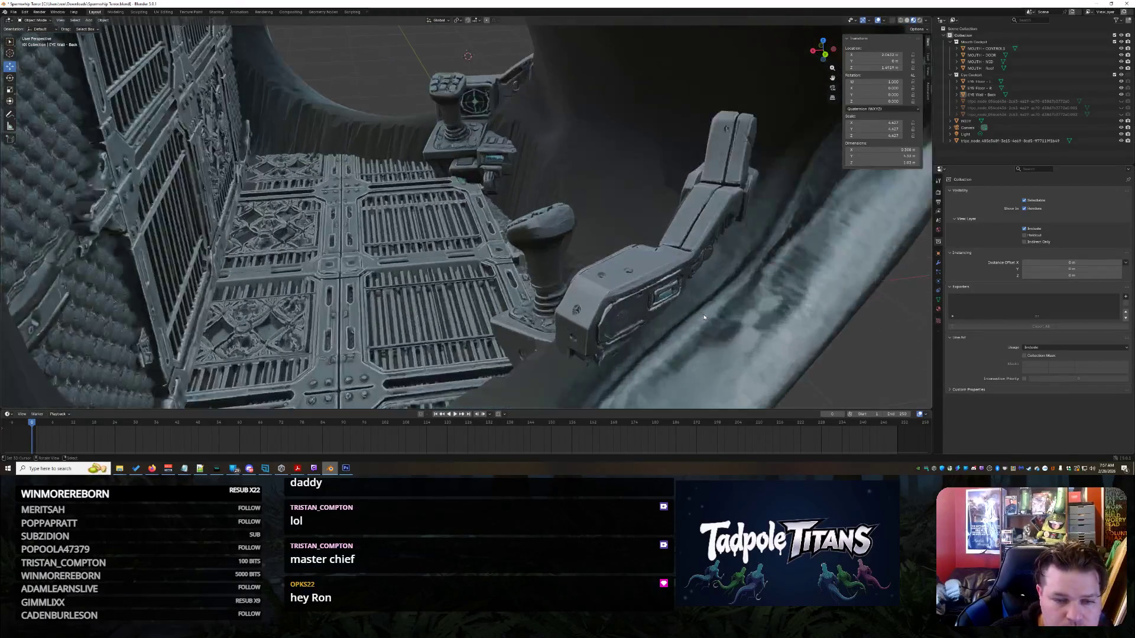
{"action": "scroll", "coordinate": [704, 317], "scroll_direction": "down", "scroll_amount": 8}
{"action": "scroll", "coordinate": [704, 318], "scroll_direction": "up", "scroll_amount": 8}
{"action": "mouse_move", "coordinate": [703, 317]}
{"action": "middle_mouse_down"}
{"action": "mouse_move", "coordinate": [679, 308]}
{"action": "mouse_move", "coordinate": [748, 336]}
{"action": "mouse_move", "coordinate": [658, 314]}
{"action": "middle_mouse_up"}
{"action": "scroll", "coordinate": [747, 336], "scroll_direction": "up", "scroll_amount": 5}
{"action": "scroll", "coordinate": [747, 337], "scroll_direction": "down", "scroll_amount": 5}
{"action": "left_click", "coordinate": [313, 157]}
{"action": "middle_click_drag", "start_coordinate": [313, 157], "coordinate": [263, 136]}
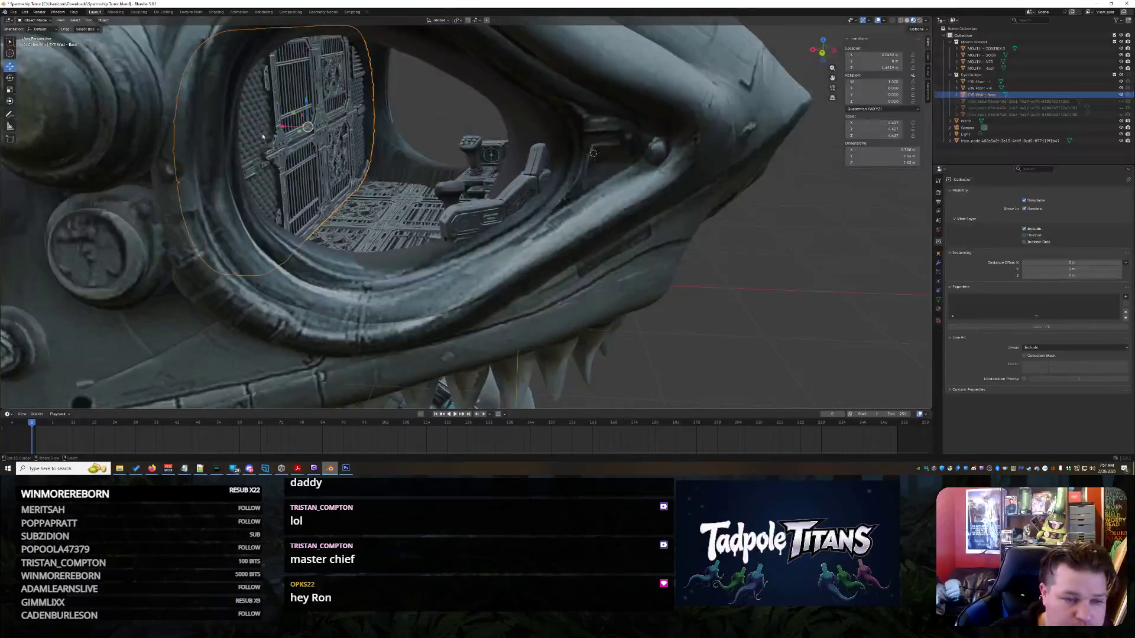
{"action": "mouse_move", "coordinate": [287, 127]}
{"action": "left_mouse_down"}
{"action": "mouse_move", "coordinate": [267, 124]}
{"action": "mouse_move", "coordinate": [278, 126]}
{"action": "left_mouse_up"}
{"action": "mouse_move", "coordinate": [277, 127]}
{"action": "middle_mouse_down"}
{"action": "mouse_move", "coordinate": [724, 303]}
{"action": "mouse_move", "coordinate": [704, 316]}
{"action": "mouse_move", "coordinate": [713, 322]}
{"action": "mouse_move", "coordinate": [725, 307]}
{"action": "mouse_move", "coordinate": [672, 297]}
{"action": "mouse_move", "coordinate": [662, 283]}
{"action": "middle_mouse_up"}
- Move the cockpit chair along X, then deselect it and view the eye from outside
{"action": "scroll", "coordinate": [722, 304], "scroll_direction": "up", "scroll_amount": 5}
{"action": "scroll", "coordinate": [721, 304], "scroll_direction": "down", "scroll_amount": 5}
{"action": "scroll", "coordinate": [721, 293], "scroll_direction": "up", "scroll_amount": 6}
{"action": "left_click", "coordinate": [509, 221]}
{"action": "key", "text": "g"}
{"action": "key", "text": "x"}
{"action": "left_click", "coordinate": [494, 187]}
{"action": "key", "text": "alt+a"}
{"action": "scroll", "coordinate": [696, 337], "scroll_direction": "down", "scroll_amount": 6}
{"action": "mouse_move", "coordinate": [696, 337]}
{"action": "middle_mouse_down"}
{"action": "mouse_move", "coordinate": [665, 321]}
{"action": "mouse_move", "coordinate": [673, 314]}
{"action": "middle_mouse_up"}
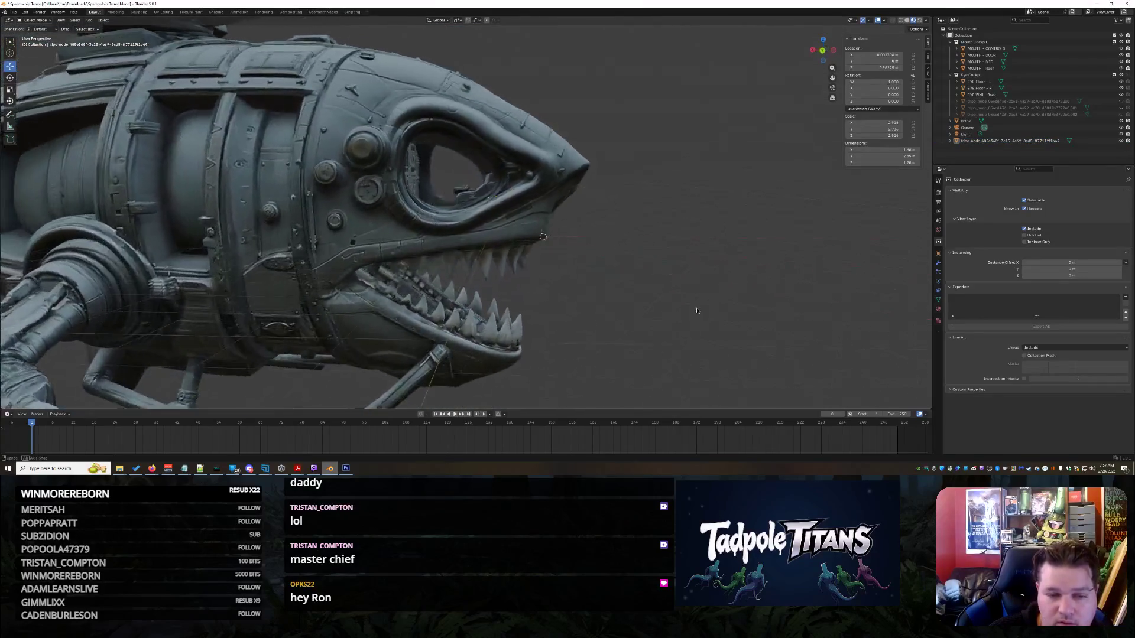
{"action": "scroll", "coordinate": [674, 313], "scroll_direction": "down", "scroll_amount": 4}
{"action": "scroll", "coordinate": [678, 311], "scroll_direction": "up", "scroll_amount": 10}
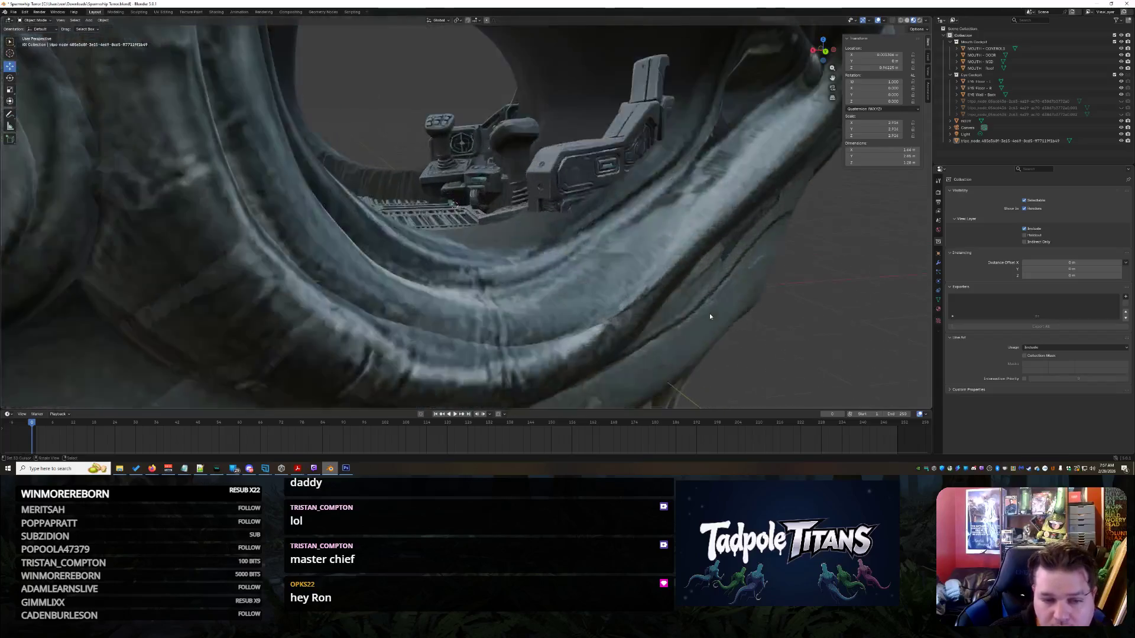
{"action": "mouse_move", "coordinate": [710, 316]}
{"action": "middle_mouse_down"}
{"action": "mouse_move", "coordinate": [669, 333]}
{"action": "mouse_move", "coordinate": [542, 328]}
{"action": "mouse_move", "coordinate": [477, 308]}
{"action": "mouse_move", "coordinate": [492, 275]}
{"action": "mouse_move", "coordinate": [484, 301]}
{"action": "mouse_move", "coordinate": [626, 325]}
{"action": "mouse_move", "coordinate": [578, 310]}
{"action": "mouse_move", "coordinate": [596, 306]}
{"action": "mouse_move", "coordinate": [517, 308]}
{"action": "mouse_move", "coordinate": [534, 295]}
{"action": "mouse_move", "coordinate": [574, 361]}
{"action": "mouse_move", "coordinate": [545, 326]}
{"action": "mouse_move", "coordinate": [662, 205]}
{"action": "mouse_move", "coordinate": [639, 248]}
{"action": "mouse_move", "coordinate": [647, 233]}
{"action": "middle_mouse_up"}
- Hide the EYE Wall - Back grille
{"action": "left_click", "coordinate": [966, 121]}
{"action": "mouse_move", "coordinate": [579, 248]}
{"action": "middle_mouse_down"}
{"action": "mouse_move", "coordinate": [548, 261]}
{"action": "mouse_move", "coordinate": [663, 148]}
{"action": "mouse_move", "coordinate": [824, 231]}
{"action": "mouse_move", "coordinate": [700, 271]}
{"action": "middle_mouse_up"}
{"action": "left_click", "coordinate": [662, 147]}
{"action": "key", "text": "h"}
{"action": "scroll", "coordinate": [663, 260], "scroll_direction": "up", "scroll_amount": 5}
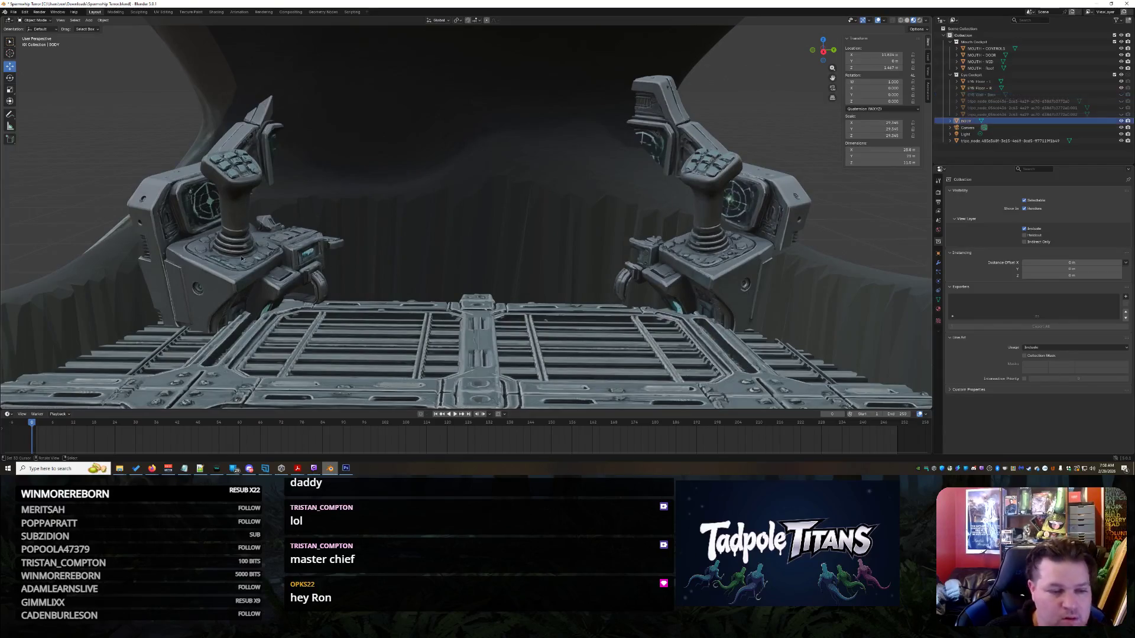
- Reselect the cockpit mesh and switch from the Scale tool to the Move tool
{"action": "left_click", "coordinate": [436, 232]}
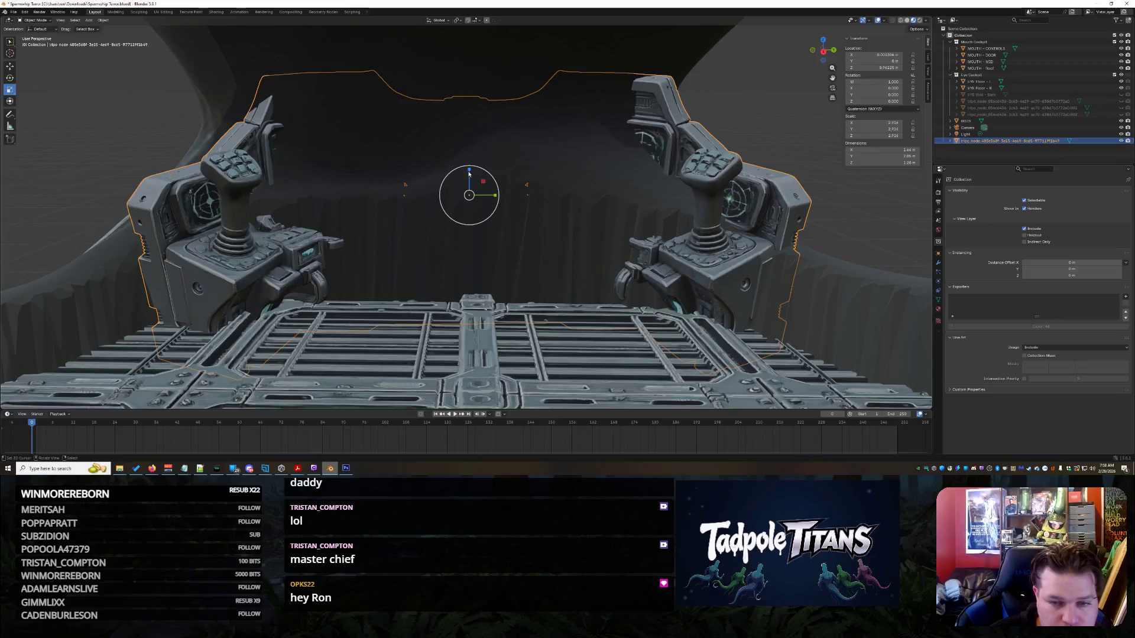
{"action": "left_click", "coordinate": [746, 105]}
{"action": "left_click", "coordinate": [418, 167]}
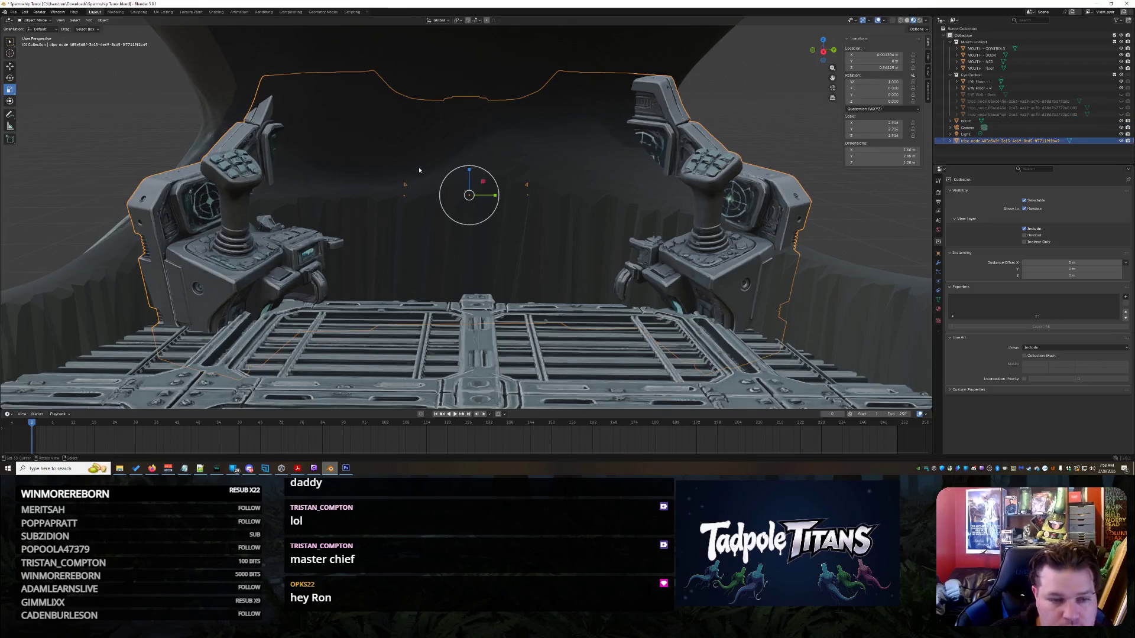
{"action": "left_click", "coordinate": [14, 64]}
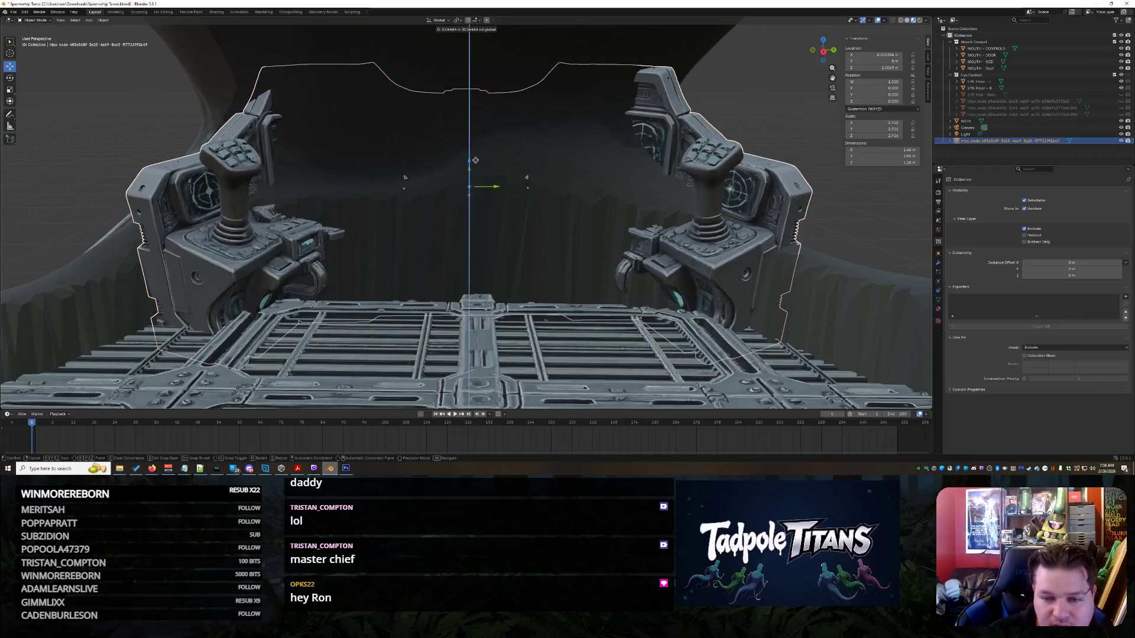
{"action": "left_click", "coordinate": [572, 338]}
{"action": "mouse_move", "coordinate": [571, 337]}
{"action": "middle_mouse_down"}
{"action": "mouse_move", "coordinate": [522, 339]}
{"action": "mouse_move", "coordinate": [451, 240]}
{"action": "middle_mouse_up"}
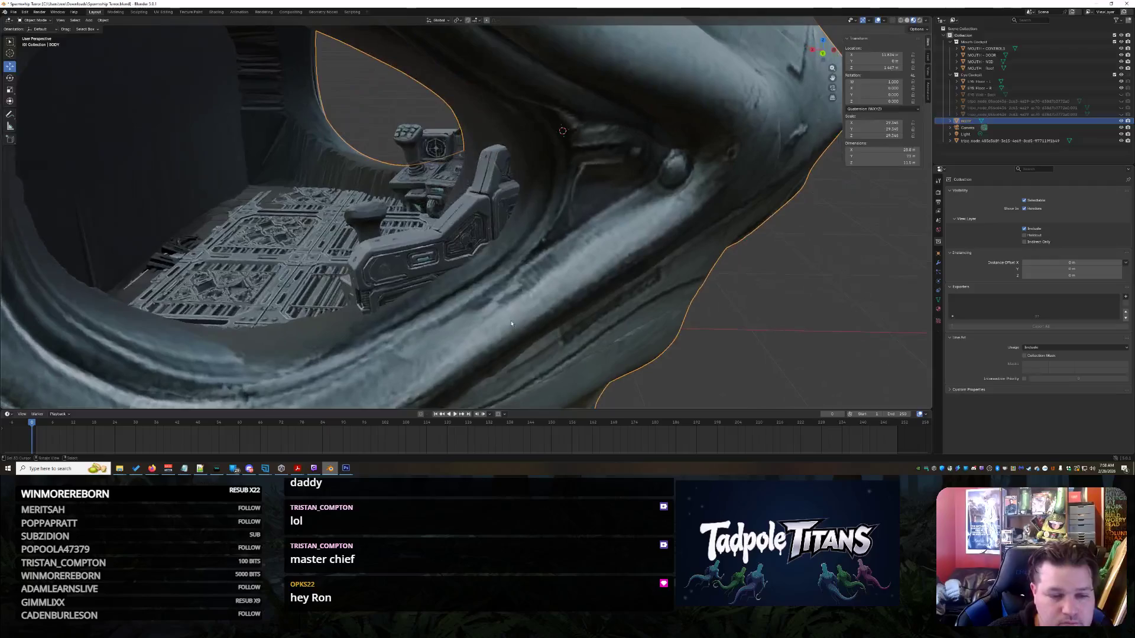
- Shift the cockpit mesh along X and Z into the eye socket and frame it in view
{"action": "left_click", "coordinate": [451, 241]}
{"action": "left_click_drag", "start_coordinate": [464, 195], "coordinate": [501, 172]}
{"action": "scroll", "coordinate": [500, 172], "scroll_direction": "down", "scroll_amount": 6}
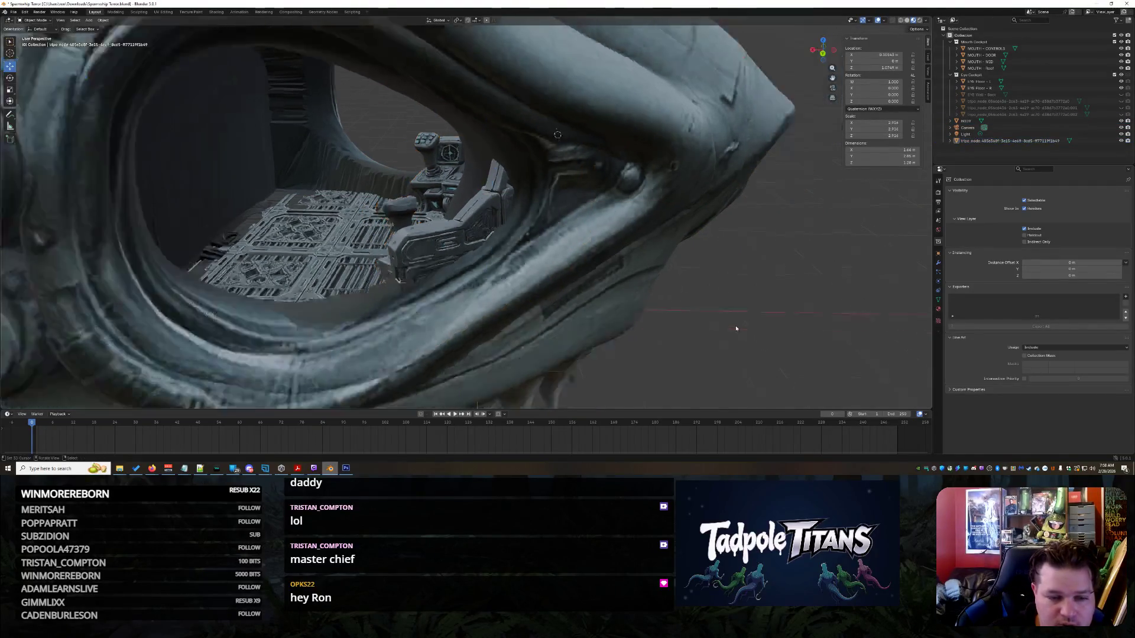
{"action": "middle_click_drag", "start_coordinate": [736, 327], "coordinate": [736, 319]}
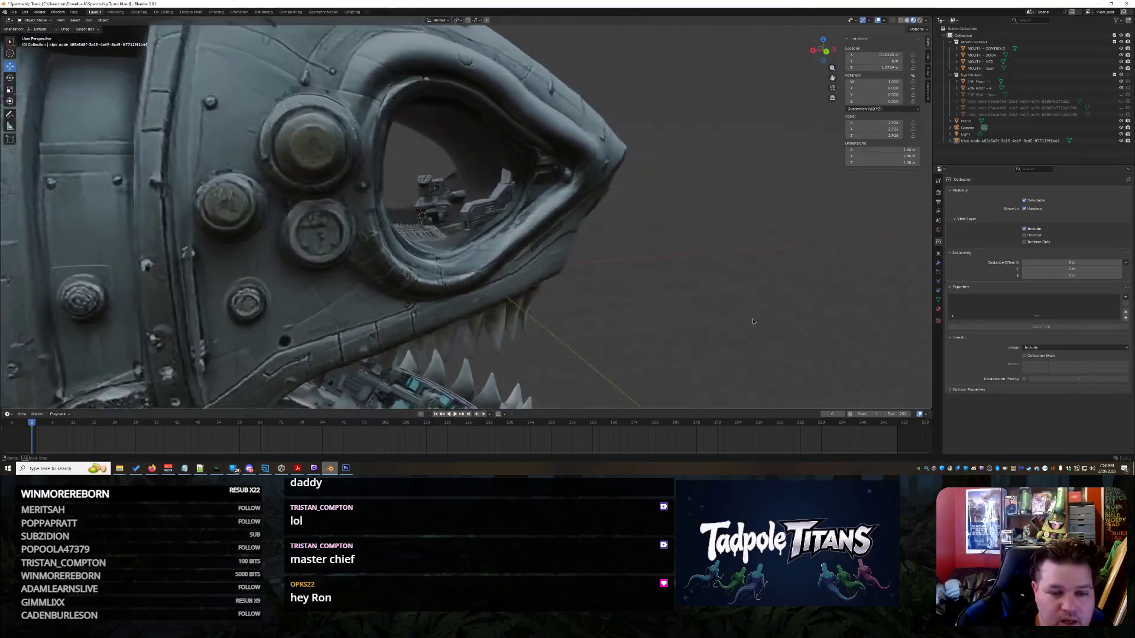
{"action": "key", "text": "KP_Decimal"}
- Orbit around the cockpit to inspect the seat and both joystick consoles
{"action": "scroll", "coordinate": [818, 330], "scroll_direction": "up", "scroll_amount": 2}
{"action": "middle_click_drag", "start_coordinate": [816, 328], "coordinate": [735, 326]}
{"action": "scroll", "coordinate": [708, 337], "scroll_direction": "down", "scroll_amount": 6}
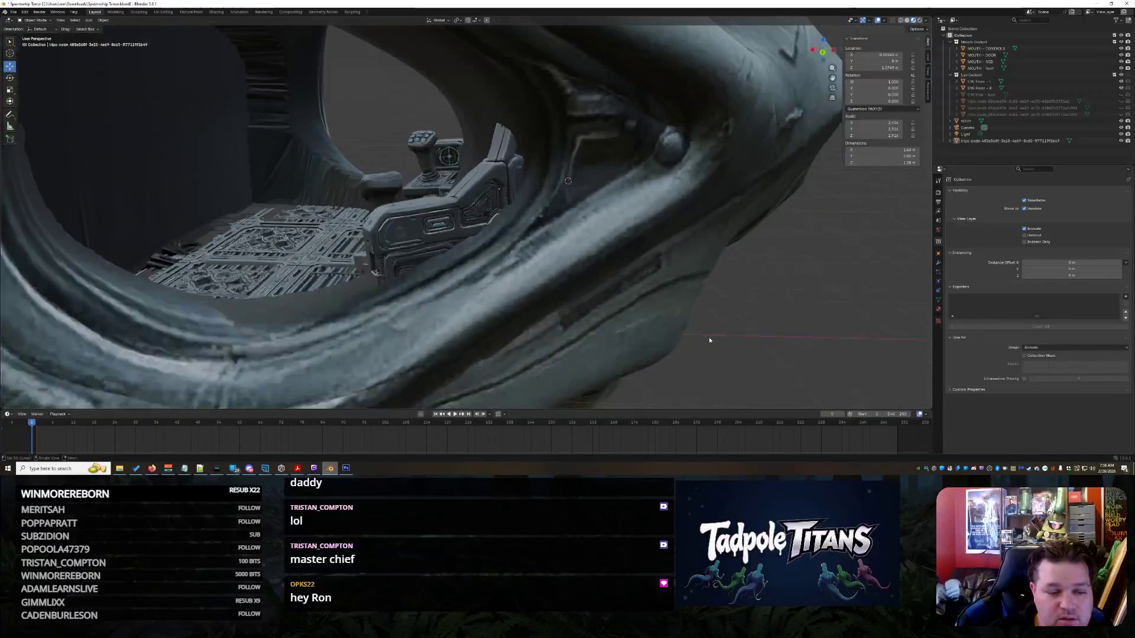
{"action": "scroll", "coordinate": [332, 248], "scroll_direction": "down", "scroll_amount": 5}
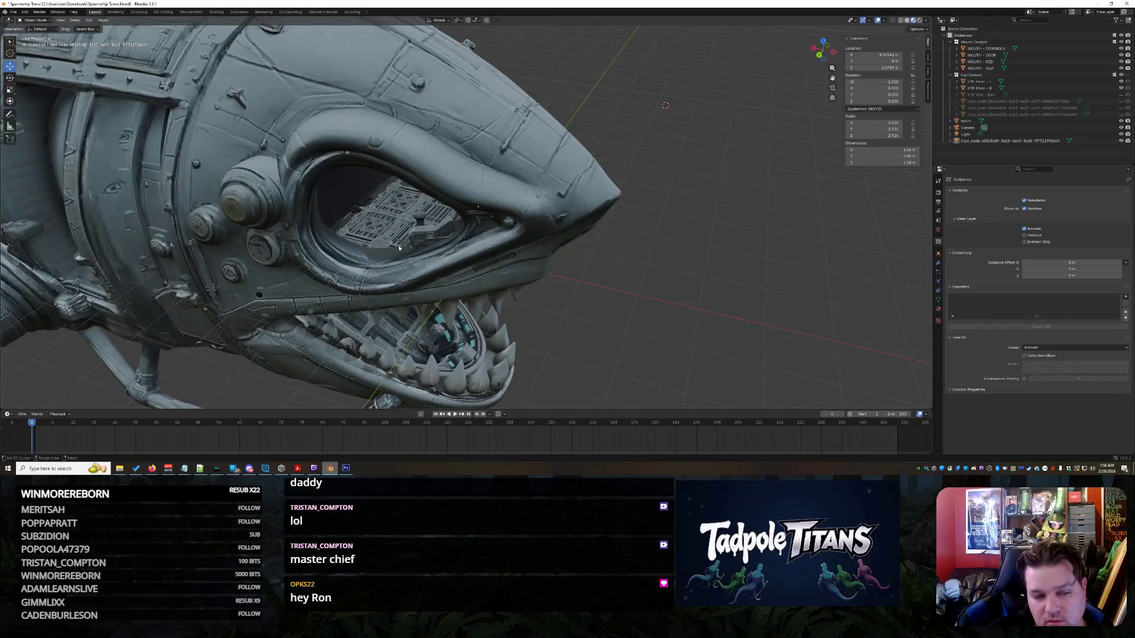
{"action": "scroll", "coordinate": [399, 248], "scroll_direction": "up", "scroll_amount": 5}
{"action": "middle_click_drag", "start_coordinate": [414, 254], "coordinate": [499, 289]}
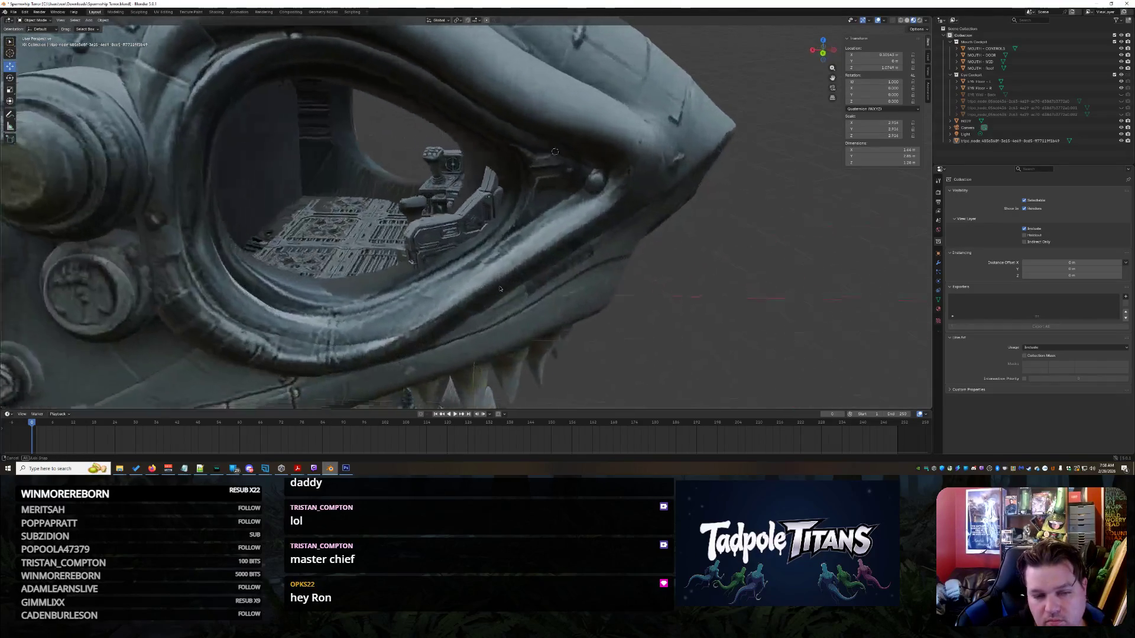
{"action": "scroll", "coordinate": [499, 288], "scroll_direction": "down", "scroll_amount": 8}
{"action": "scroll", "coordinate": [539, 279], "scroll_direction": "up", "scroll_amount": 8}
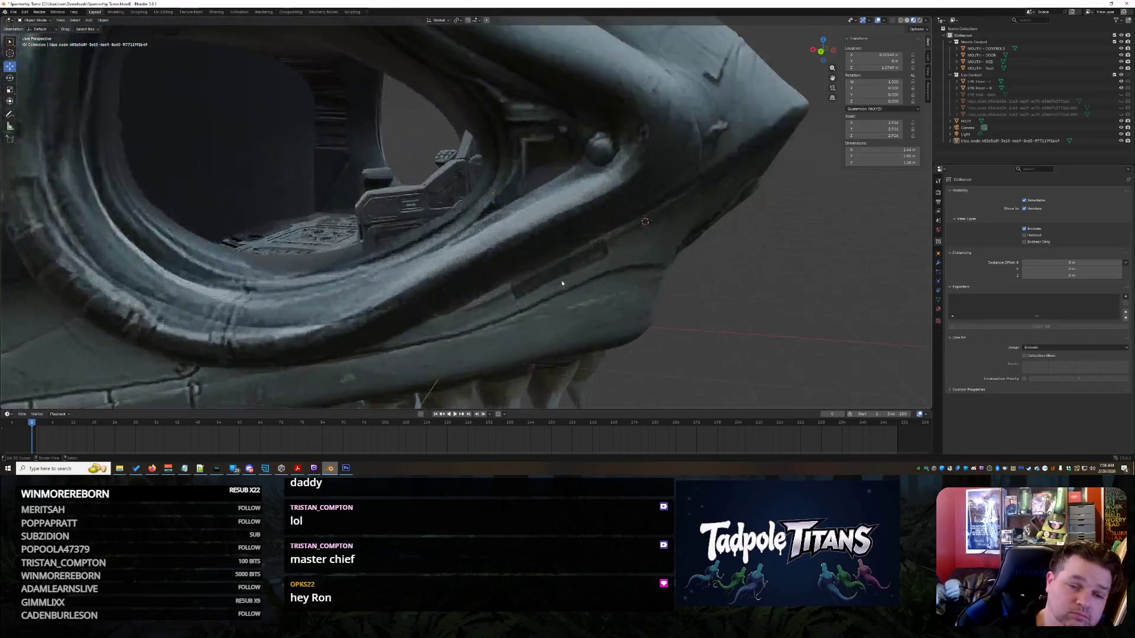
{"action": "scroll", "coordinate": [562, 284], "scroll_direction": "up", "scroll_amount": 5}
{"action": "mouse_move", "coordinate": [562, 284]}
{"action": "middle_mouse_down"}
{"action": "mouse_move", "coordinate": [746, 290]}
{"action": "mouse_move", "coordinate": [654, 315]}
{"action": "mouse_move", "coordinate": [325, 215]}
{"action": "middle_mouse_up"}
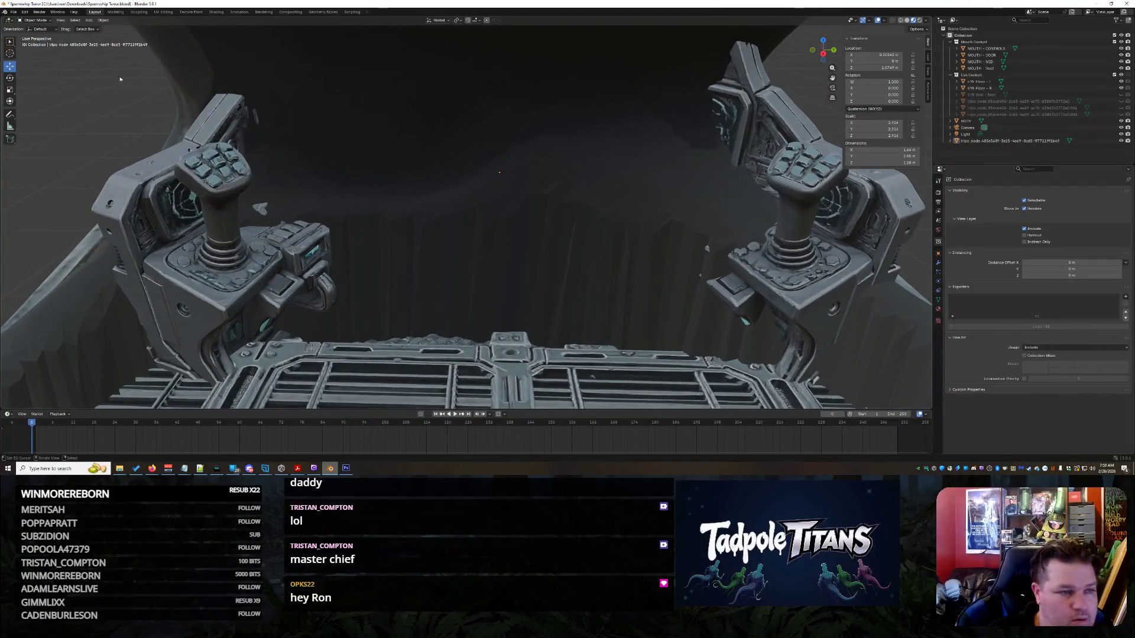
- Copy and paste BODY as a hidden BODY.001 backup, then reselect the original BODY
{"action": "middle_click_drag", "start_coordinate": [480, 246], "coordinate": [491, 295]}
{"action": "left_click", "coordinate": [1007, 122]}
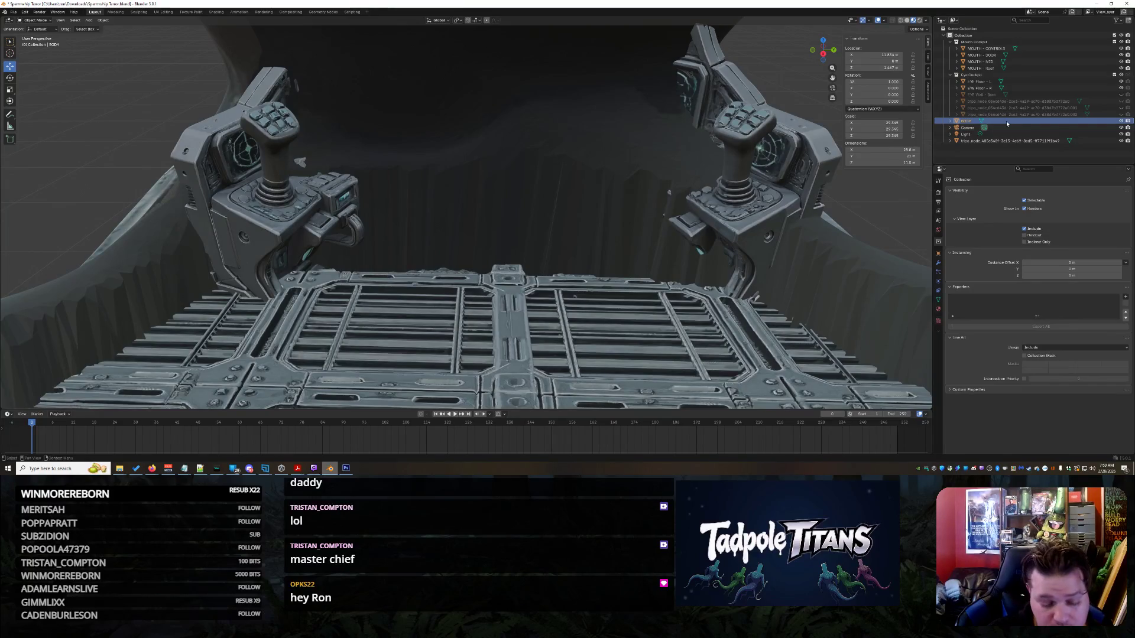
{"action": "key", "text": "ctrl+c"}
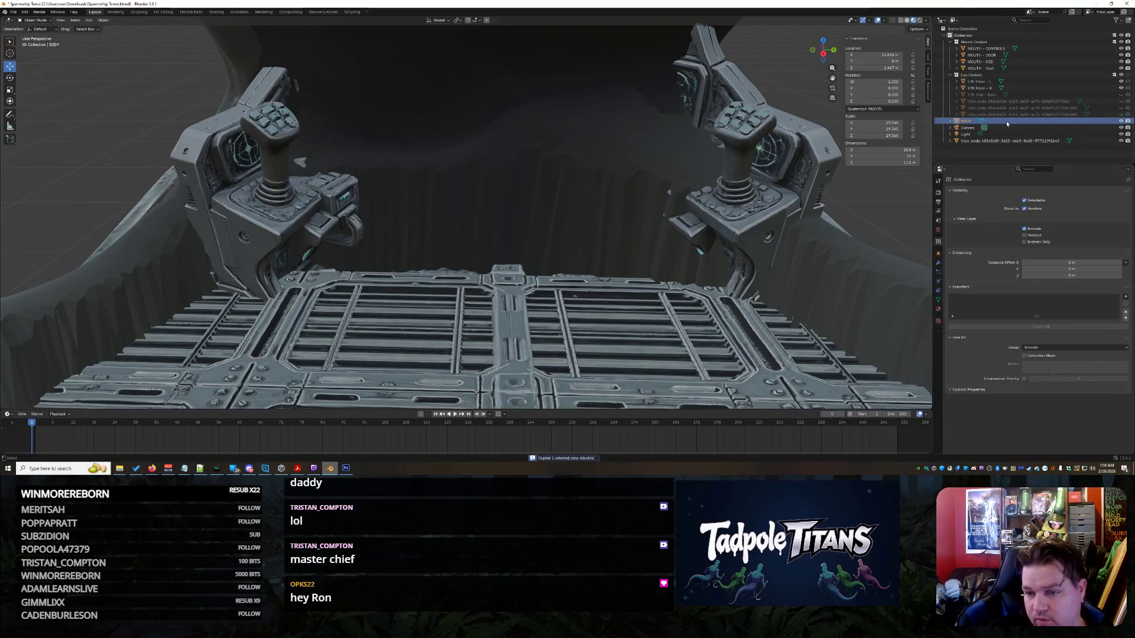
{"action": "key", "text": "ctrl+v"}
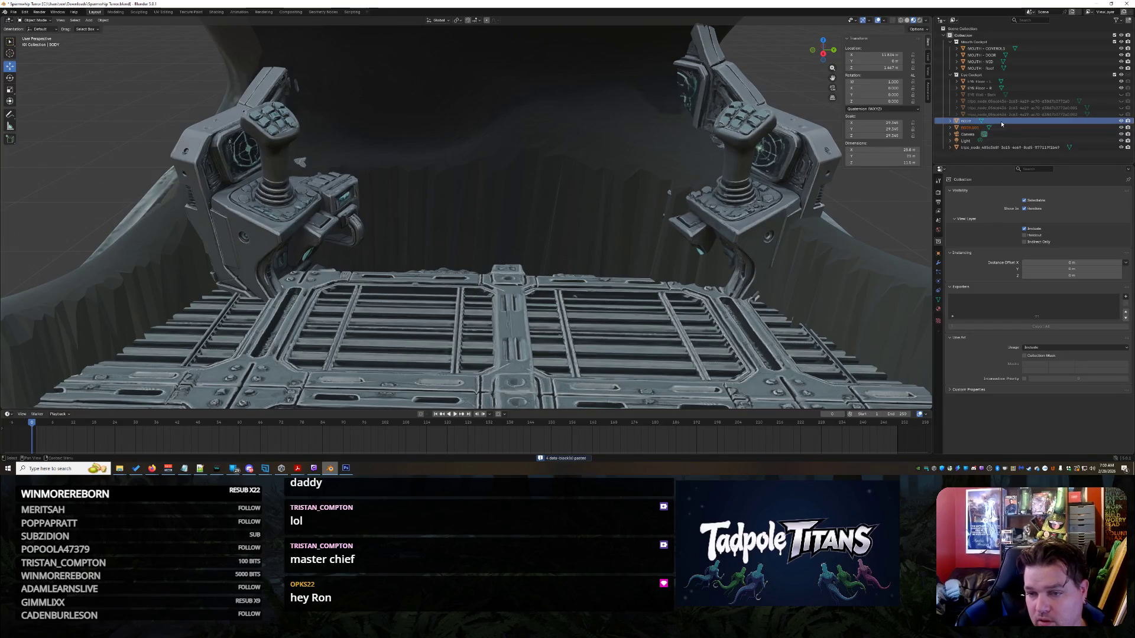
{"action": "left_click", "coordinate": [1125, 128]}
{"action": "left_click", "coordinate": [1121, 127]}
{"action": "left_click", "coordinate": [1123, 121]}
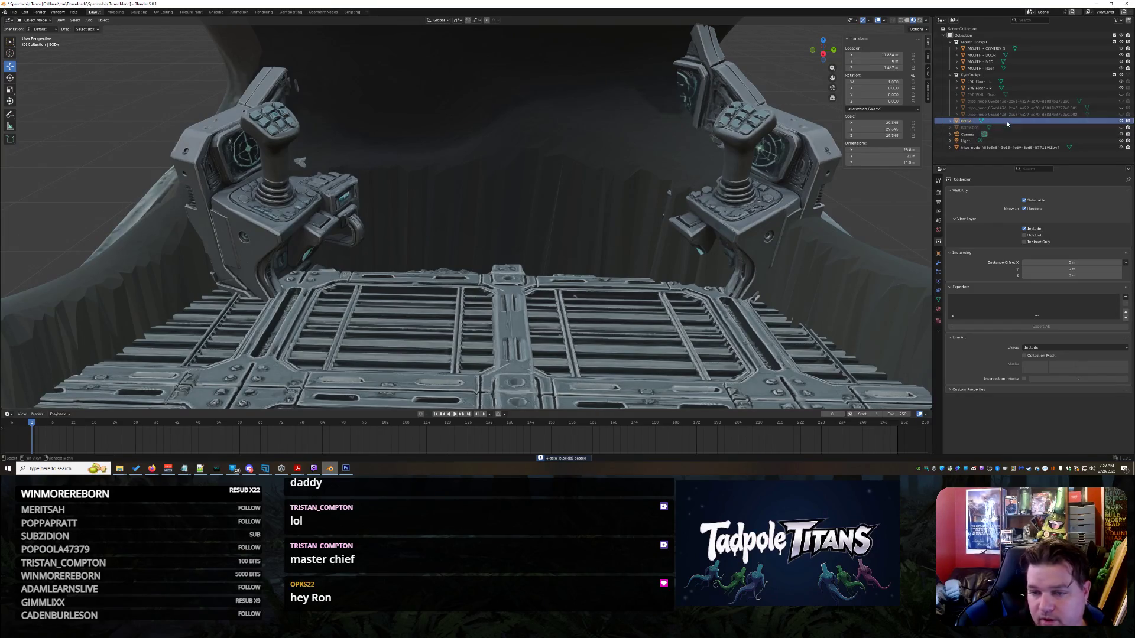
{"action": "left_click", "coordinate": [36, 20]}
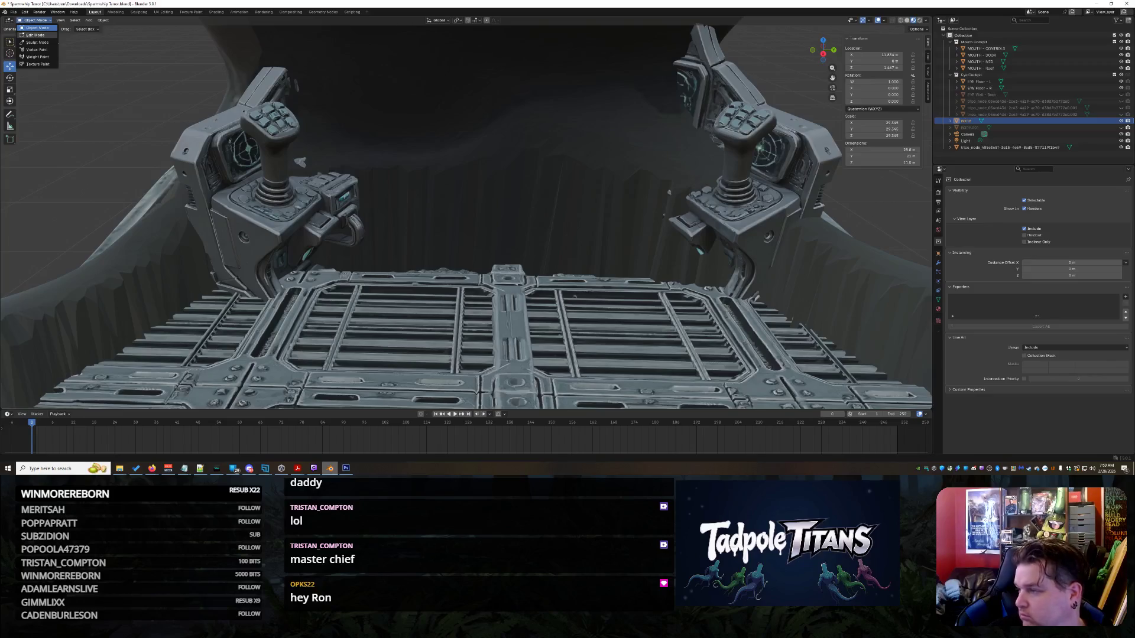
- Switch the shark BODY object from Object Mode into Edit Mode
{"action": "left_click", "coordinate": [35, 35]}
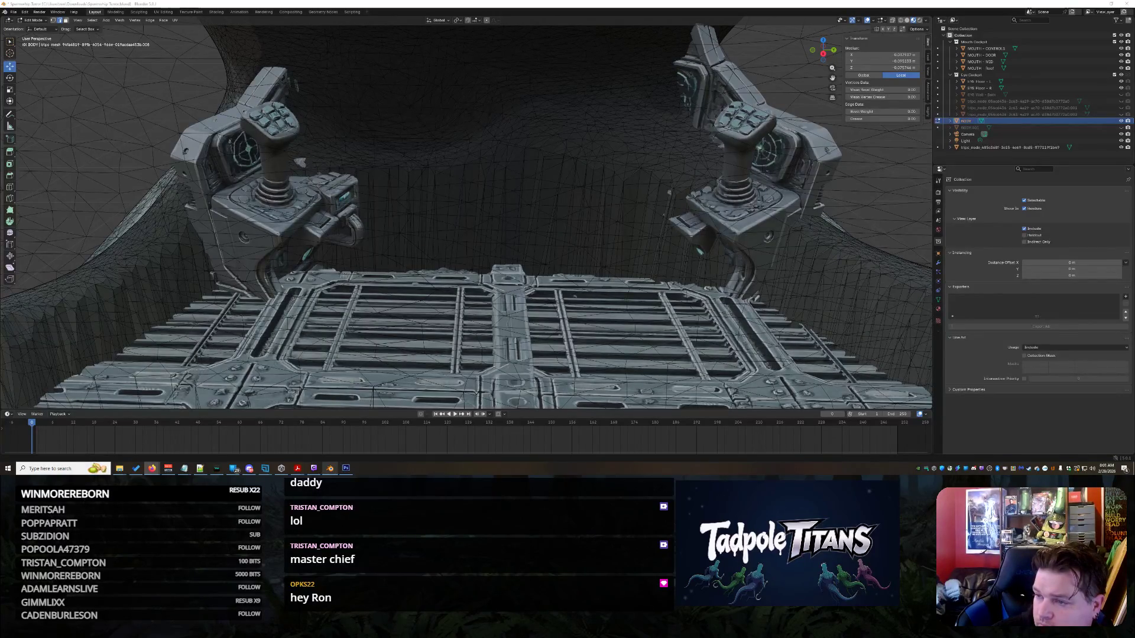
- Cancel an accidental move and orbit the view down over the cockpit
{"action": "key", "text": "g"}
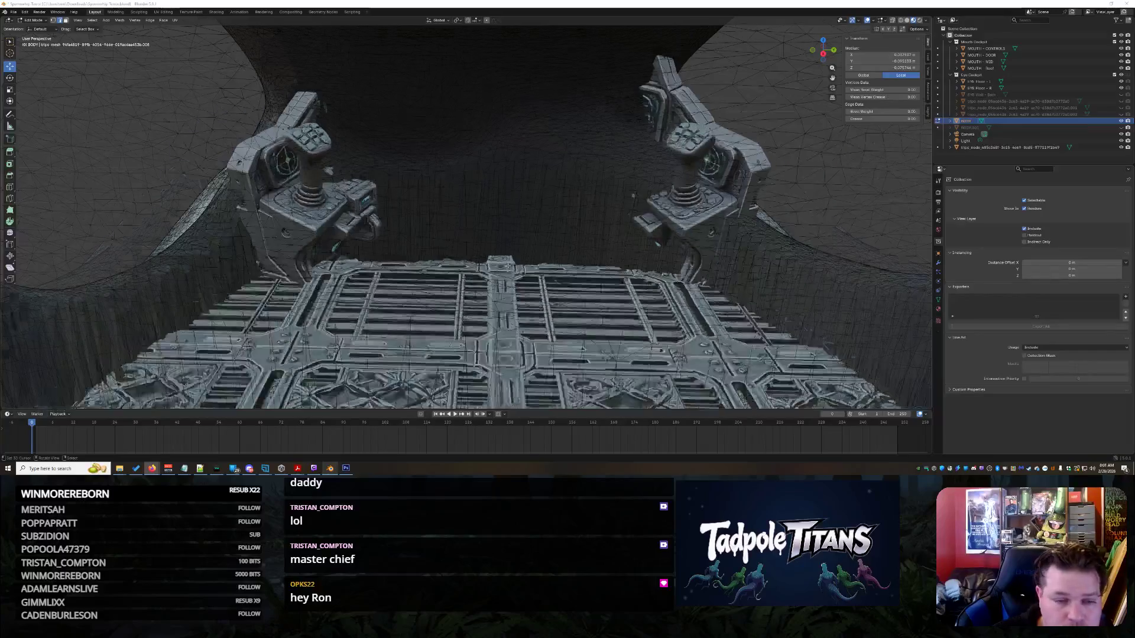
{"action": "key", "text": "Escape"}
{"action": "scroll", "coordinate": [473, 232], "scroll_direction": "up", "scroll_amount": 3}
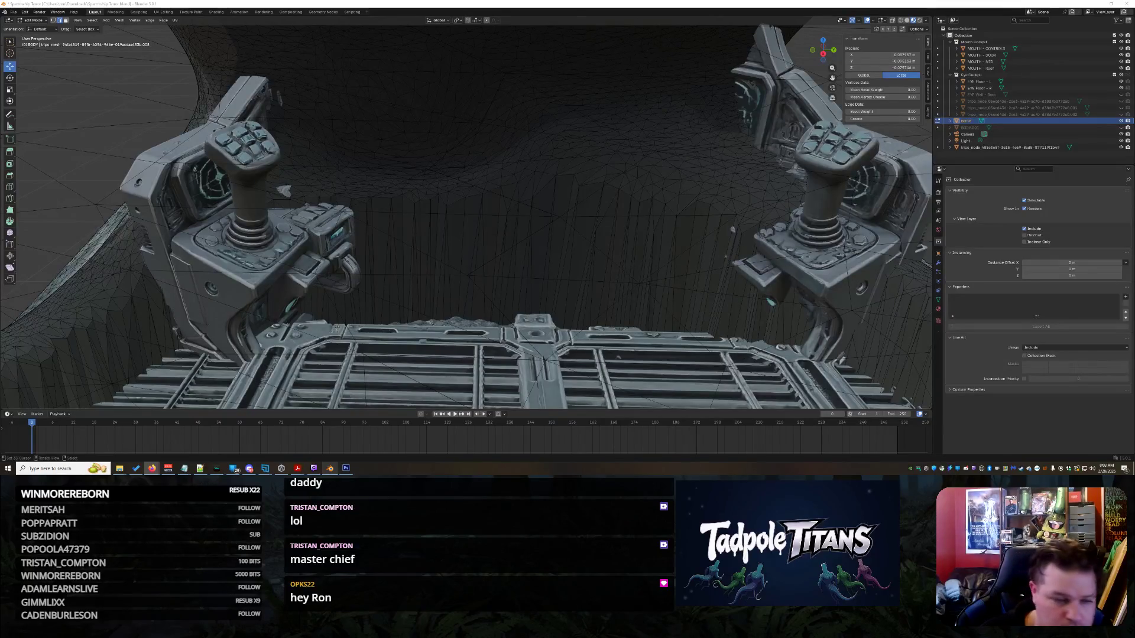
{"action": "scroll", "coordinate": [396, 193], "scroll_direction": "up", "scroll_amount": 2}
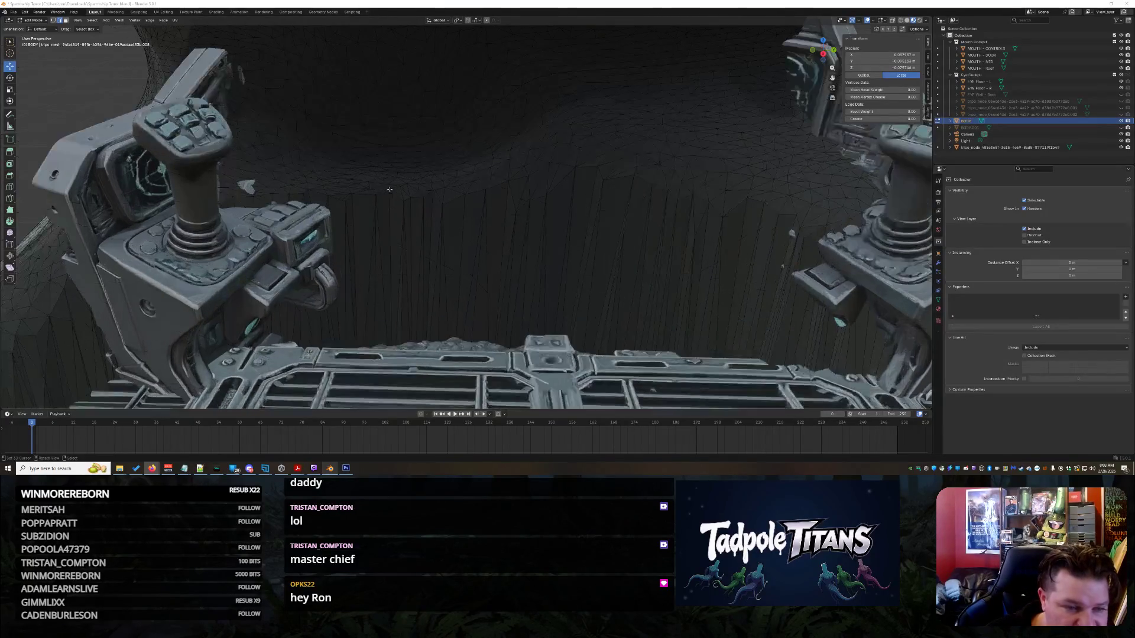
{"action": "mouse_move", "coordinate": [299, 164]}
{"action": "middle_mouse_down"}
{"action": "mouse_move", "coordinate": [348, 184]}
{"action": "mouse_move", "coordinate": [292, 178]}
{"action": "mouse_move", "coordinate": [314, 181]}
{"action": "mouse_move", "coordinate": [197, 193]}
{"action": "mouse_move", "coordinate": [245, 244]}
{"action": "middle_mouse_up"}
- Box-select the occluding wall faces around the joysticks and in front of the consoles
{"action": "mouse_move", "coordinate": [302, 175]}
{"action": "left_mouse_down"}
{"action": "mouse_move", "coordinate": [426, 212]}
{"action": "mouse_move", "coordinate": [764, 246]}
{"action": "left_mouse_up"}
{"action": "mouse_move", "coordinate": [650, 225]}
{"action": "middle_mouse_down"}
{"action": "mouse_move", "coordinate": [536, 189]}
{"action": "mouse_move", "coordinate": [509, 198]}
{"action": "middle_mouse_up"}
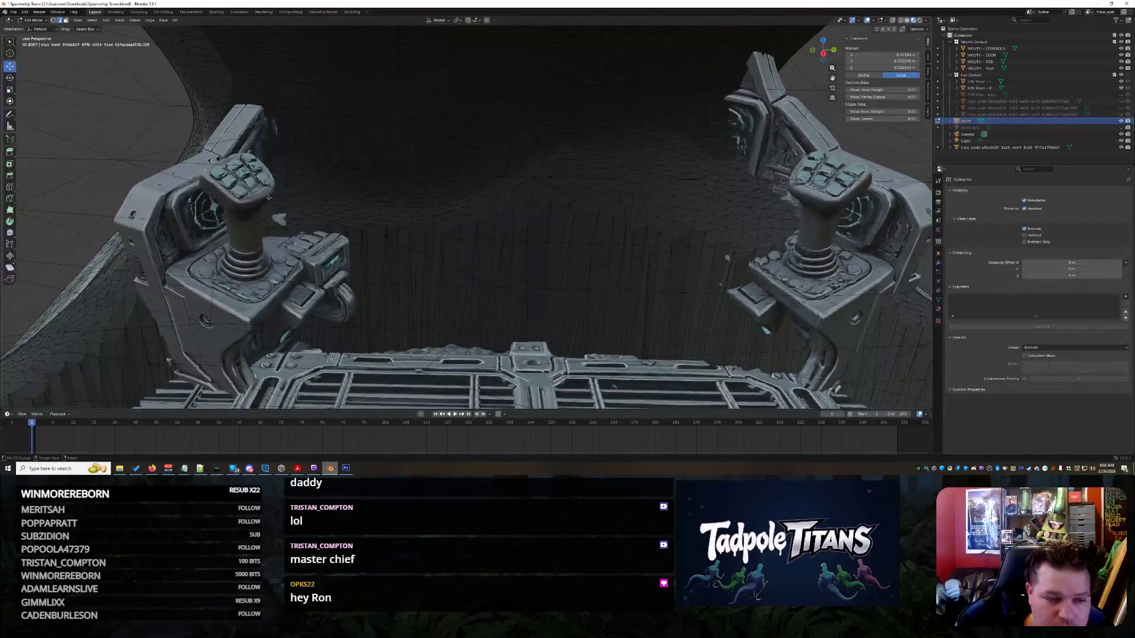
{"action": "left_click_drag", "start_coordinate": [283, 204], "coordinate": [621, 272]}
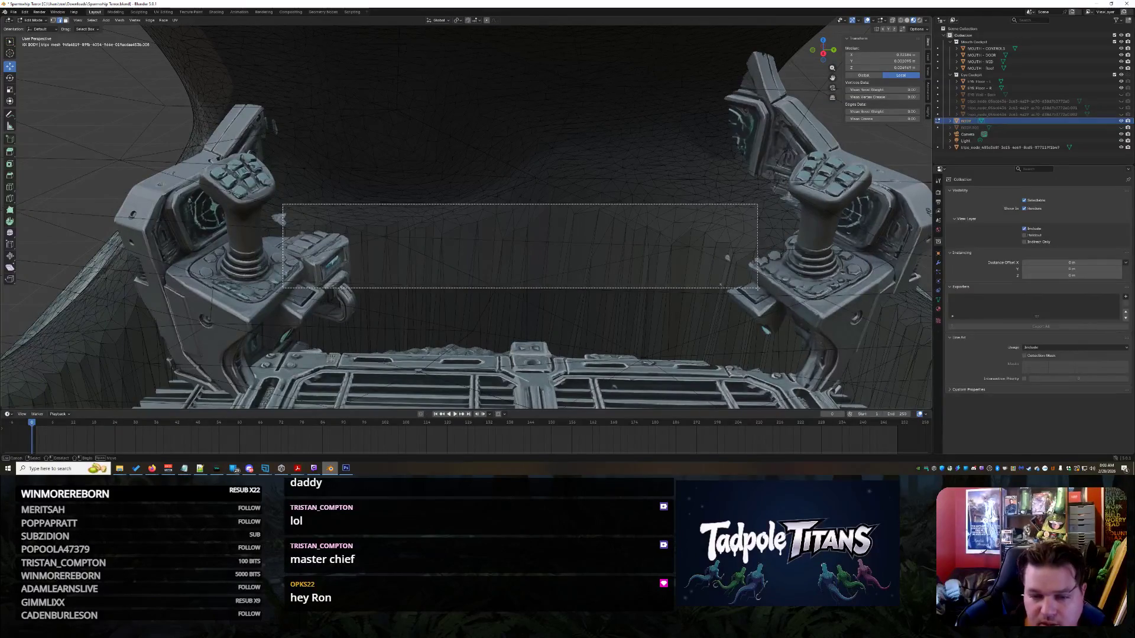
{"action": "mouse_move", "coordinate": [756, 294]}
{"action": "middle_mouse_down"}
{"action": "mouse_move", "coordinate": [676, 246]}
{"action": "mouse_move", "coordinate": [670, 254]}
{"action": "mouse_move", "coordinate": [739, 252]}
{"action": "middle_mouse_up"}
{"action": "scroll", "coordinate": [675, 245], "scroll_direction": "down", "scroll_amount": 10}
{"action": "scroll", "coordinate": [668, 257], "scroll_direction": "up", "scroll_amount": 10}
{"action": "left_click_drag", "start_coordinate": [353, 180], "coordinate": [720, 307]}
- Delete the wall patch beside the left joystick as vertices
{"action": "scroll", "coordinate": [605, 248], "scroll_direction": "down", "scroll_amount": 3}
{"action": "scroll", "coordinate": [172, 193], "scroll_direction": "up", "scroll_amount": 4}
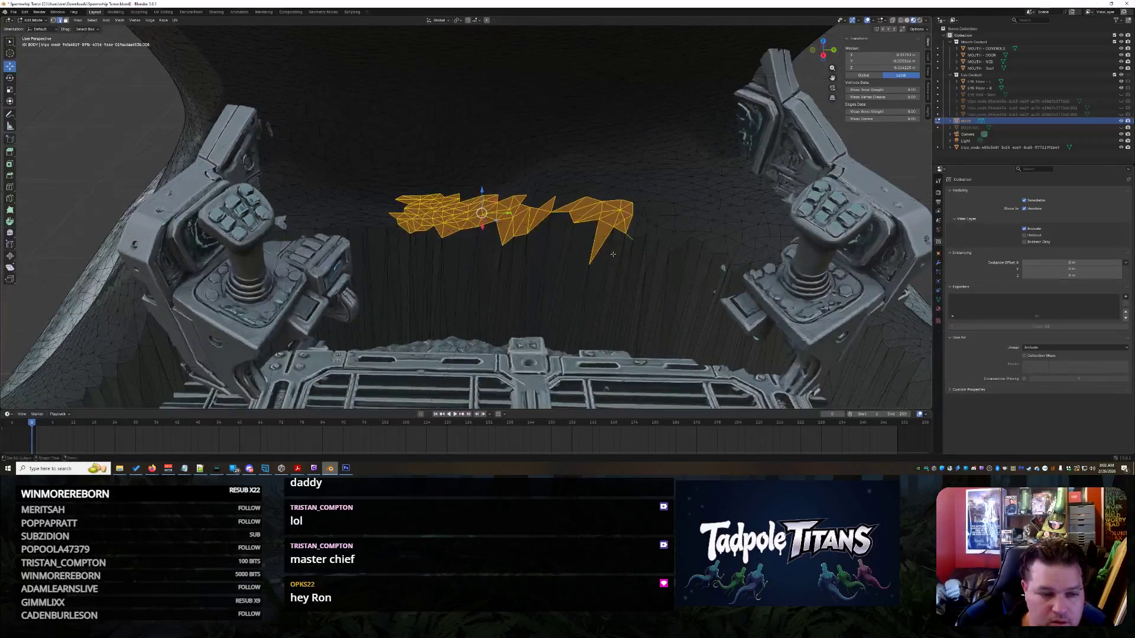
{"action": "left_click_drag", "start_coordinate": [140, 193], "coordinate": [330, 271]}
{"action": "key", "text": "x"}
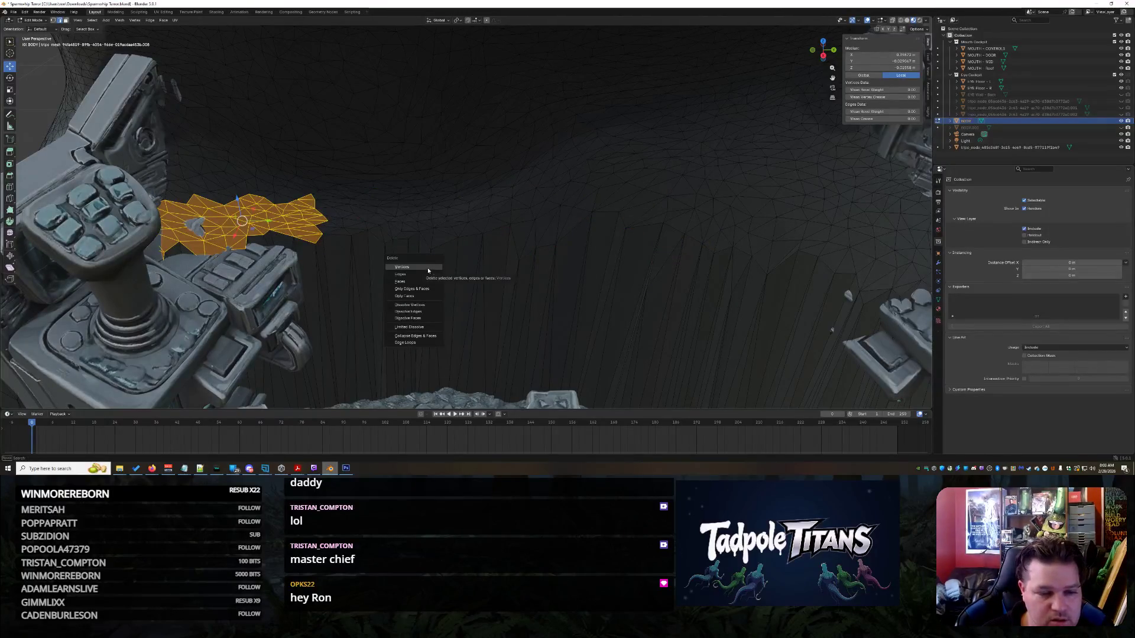
{"action": "key", "text": "v"}
- Delete the wall faces over the left console and the adjacent wall patch
{"action": "mouse_move", "coordinate": [332, 236]}
{"action": "middle_mouse_down"}
{"action": "mouse_move", "coordinate": [724, 277]}
{"action": "mouse_move", "coordinate": [874, 269]}
{"action": "mouse_move", "coordinate": [307, 248]}
{"action": "mouse_move", "coordinate": [386, 233]}
{"action": "mouse_move", "coordinate": [366, 252]}
{"action": "middle_mouse_up"}
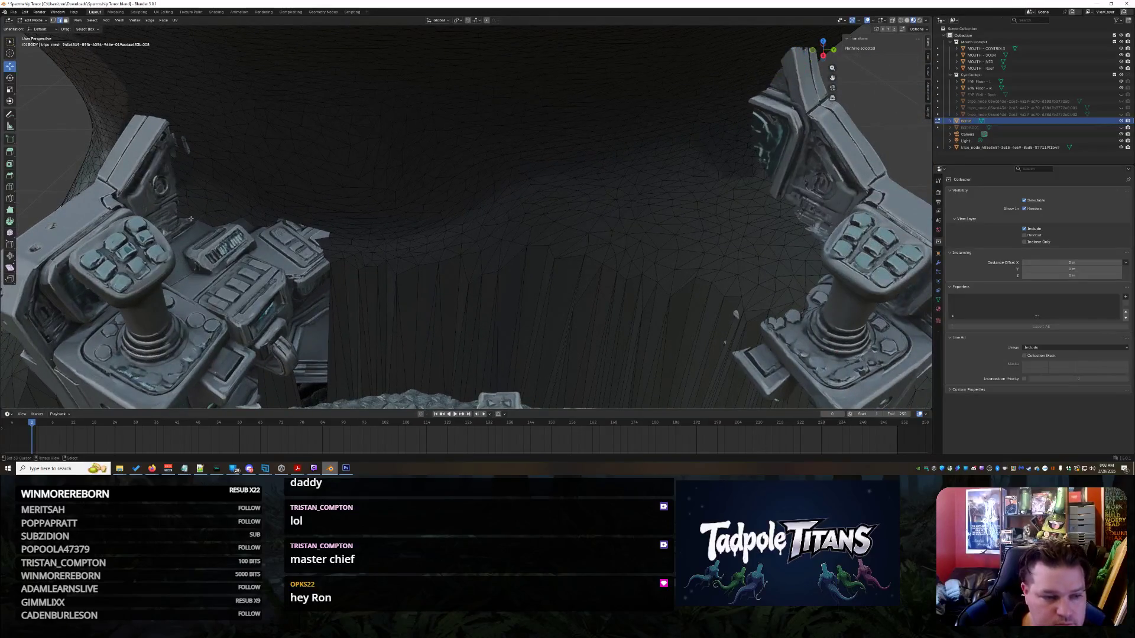
{"action": "left_click_drag", "start_coordinate": [162, 156], "coordinate": [304, 235]}
{"action": "key", "text": "x"}
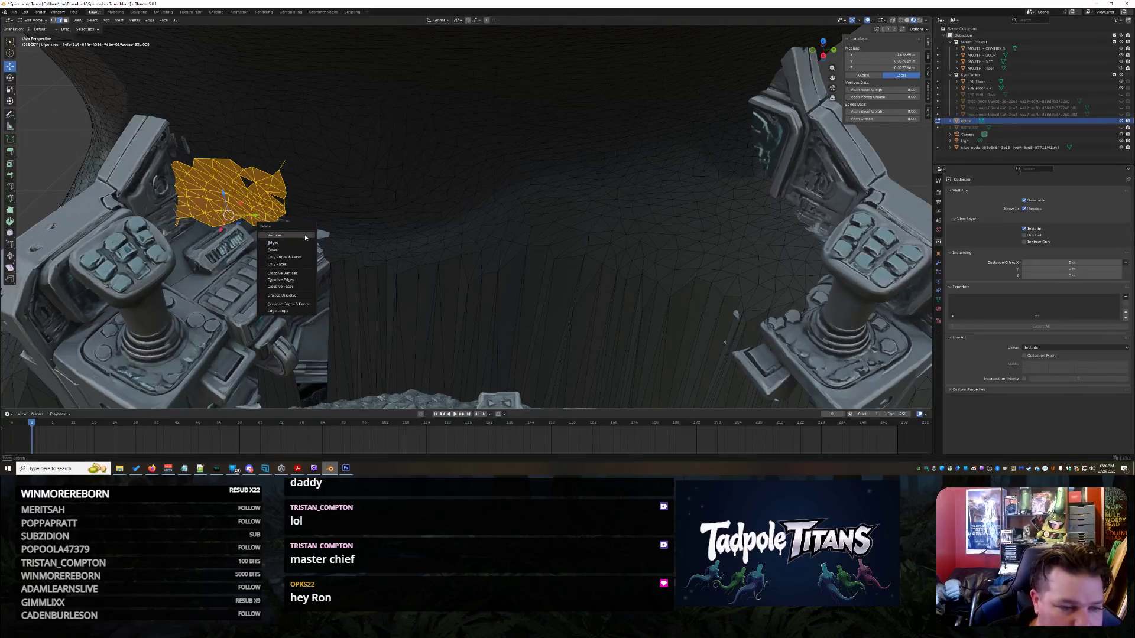
{"action": "left_click", "coordinate": [304, 245]}
{"action": "left_click_drag", "start_coordinate": [285, 168], "coordinate": [455, 283]}
{"action": "key", "text": "x"}
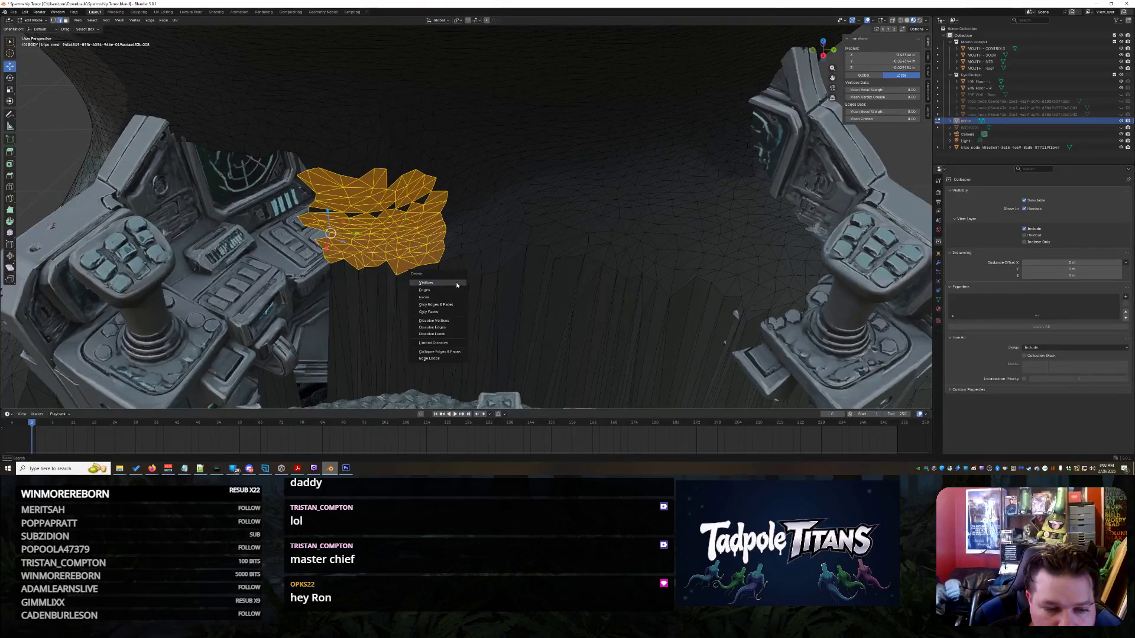
{"action": "left_click", "coordinate": [435, 292]}
- Delete the center wall faces and the stray faces near the left joystick base
{"action": "left_click_drag", "start_coordinate": [440, 163], "coordinate": [557, 258]}
{"action": "key", "text": "x"}
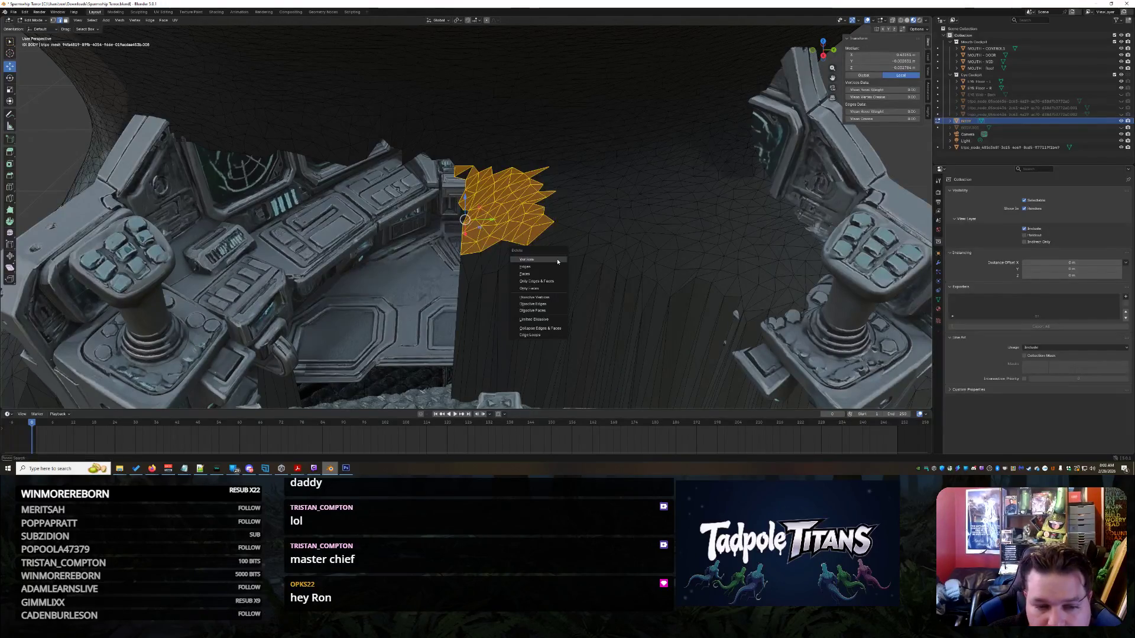
{"action": "left_click", "coordinate": [556, 261]}
{"action": "left_click_drag", "start_coordinate": [438, 244], "coordinate": [562, 323]}
{"action": "key", "text": "x"}
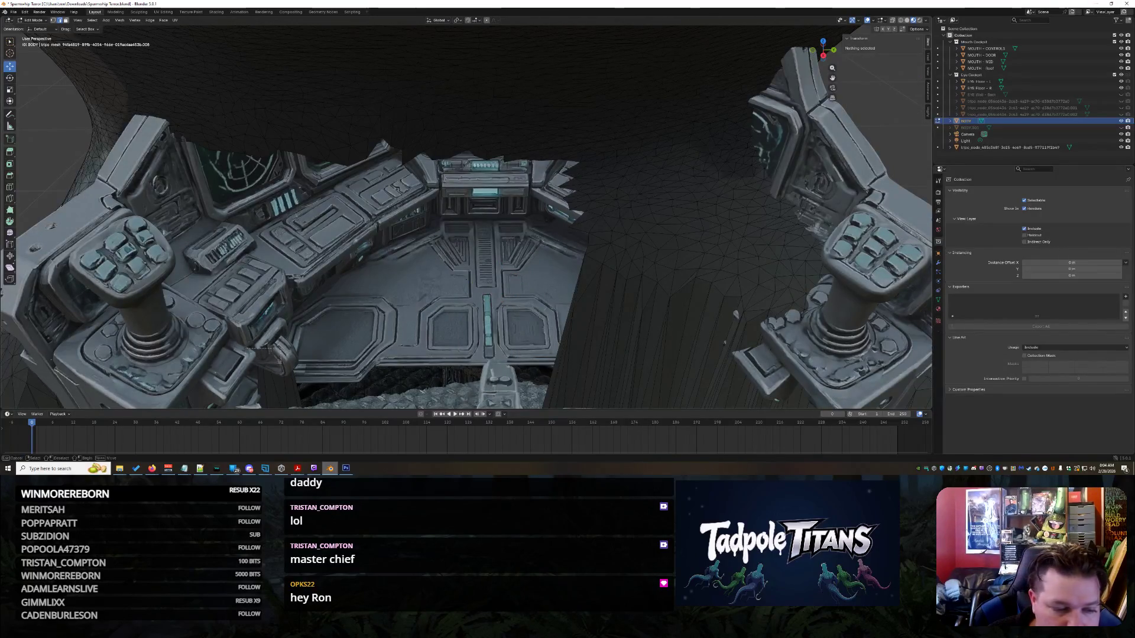
{"action": "left_click_drag", "start_coordinate": [309, 383], "coordinate": [309, 383]}
{"action": "key", "text": "x"}
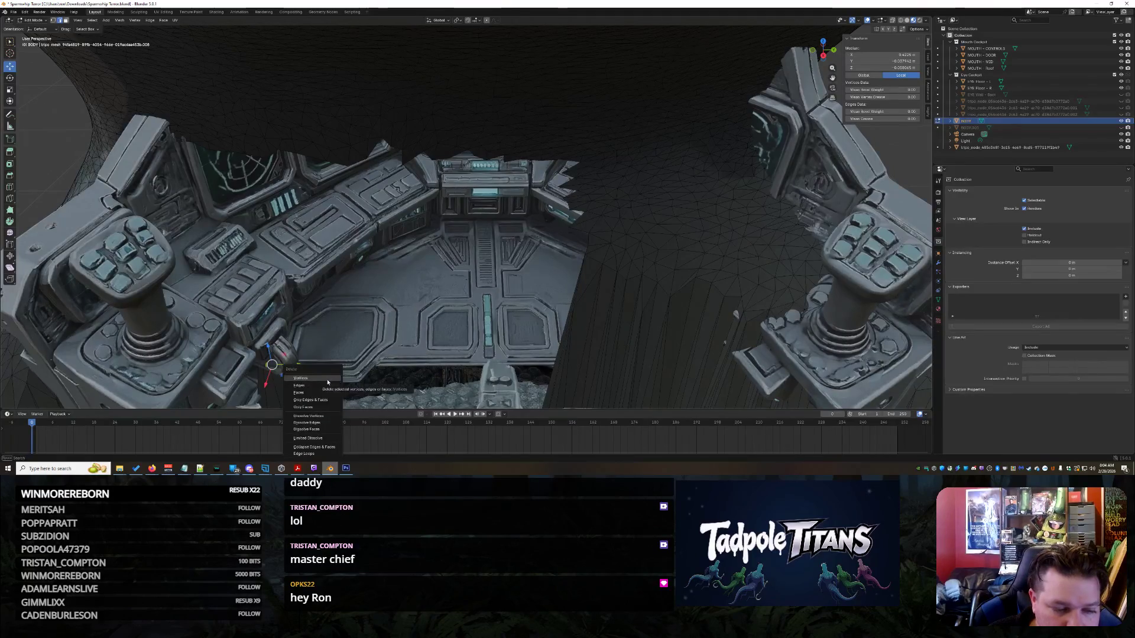
{"action": "key", "text": "Return"}
- Delete the stray faces below the cockpit screens
{"action": "middle_click_drag", "start_coordinate": [391, 335], "coordinate": [380, 300]}
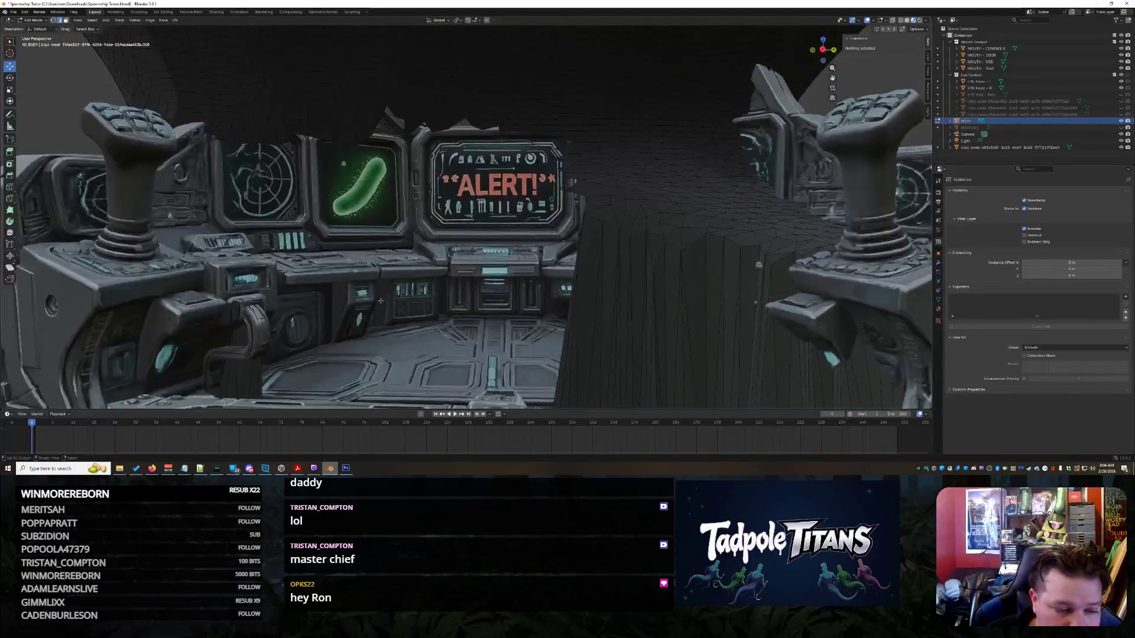
{"action": "left_click_drag", "start_coordinate": [206, 259], "coordinate": [314, 347]}
{"action": "left_click_drag", "start_coordinate": [384, 350], "coordinate": [383, 350]}
{"action": "key", "text": "x"}
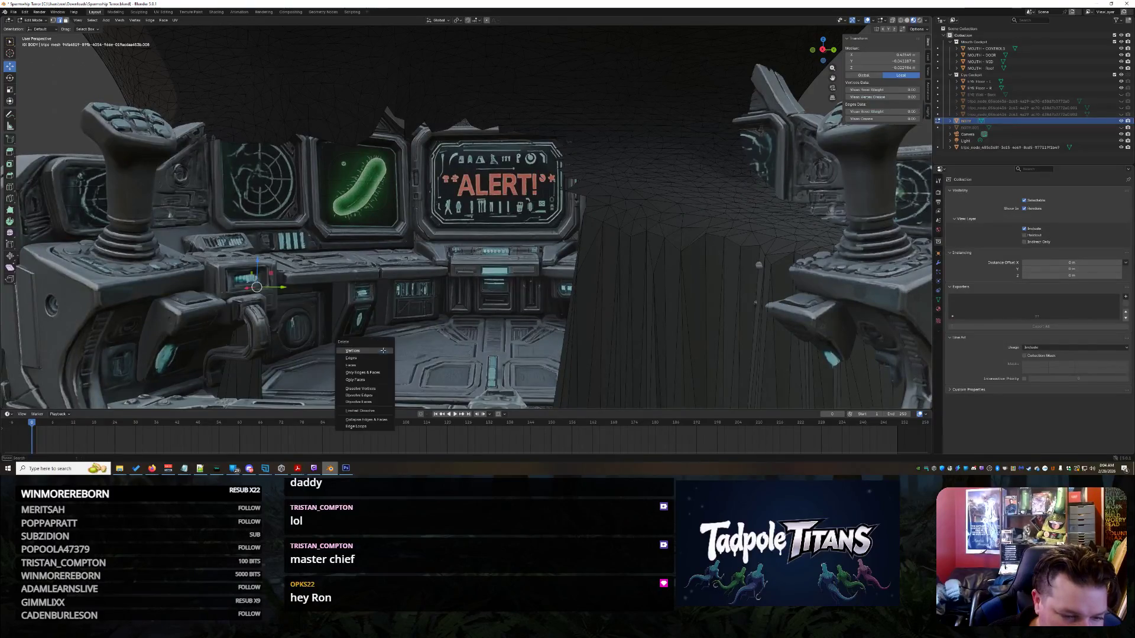
{"action": "left_click", "coordinate": [371, 349]}
{"action": "mouse_move", "coordinate": [371, 350]}
{"action": "middle_mouse_down"}
{"action": "mouse_move", "coordinate": [409, 273]}
{"action": "mouse_move", "coordinate": [426, 306]}
{"action": "mouse_move", "coordinate": [550, 314]}
{"action": "mouse_move", "coordinate": [480, 324]}
{"action": "middle_mouse_up"}
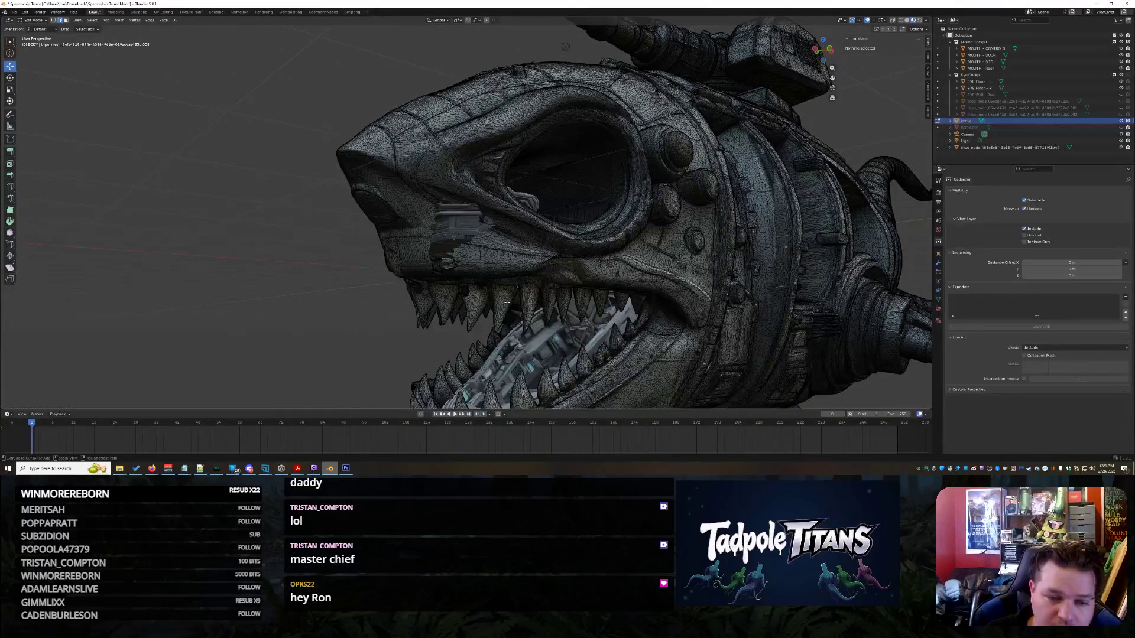
{"action": "key", "text": "ctrl+z"}
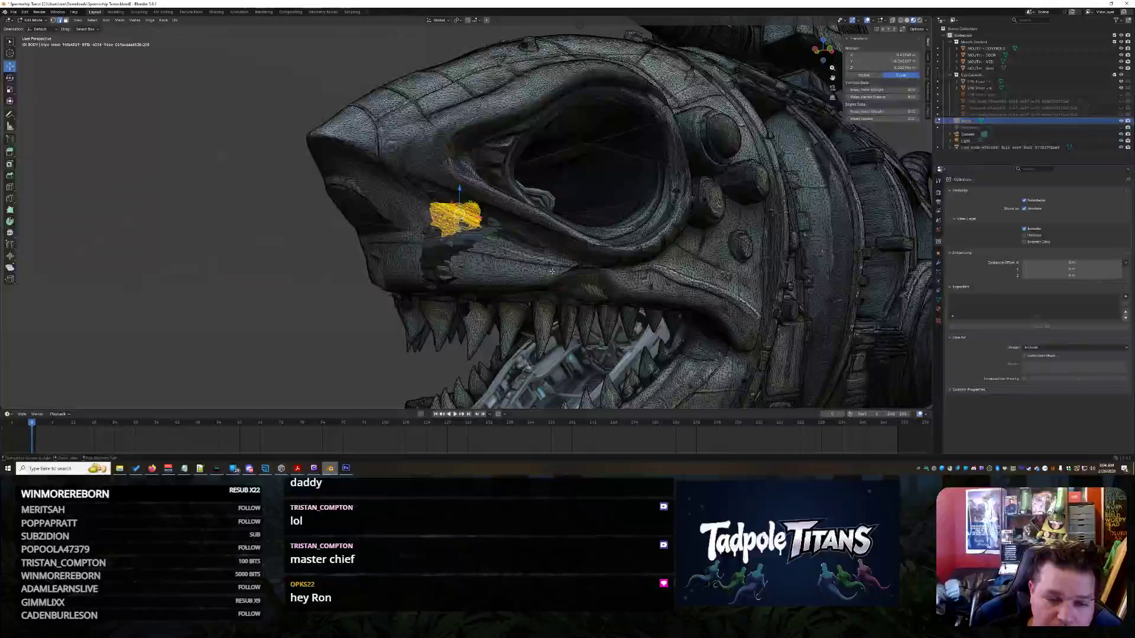
{"action": "key", "text": "alt+a"}
{"action": "mouse_move", "coordinate": [557, 315]}
{"action": "middle_mouse_down"}
{"action": "mouse_move", "coordinate": [572, 299]}
{"action": "mouse_move", "coordinate": [560, 301]}
{"action": "mouse_move", "coordinate": [620, 294]}
{"action": "mouse_move", "coordinate": [580, 313]}
{"action": "mouse_move", "coordinate": [590, 300]}
{"action": "middle_mouse_up"}
{"action": "key", "text": "ctrl+z"}
{"action": "key", "text": "alt+a"}
{"action": "key", "text": "ctrl+z"}
{"action": "key", "text": "alt+a"}
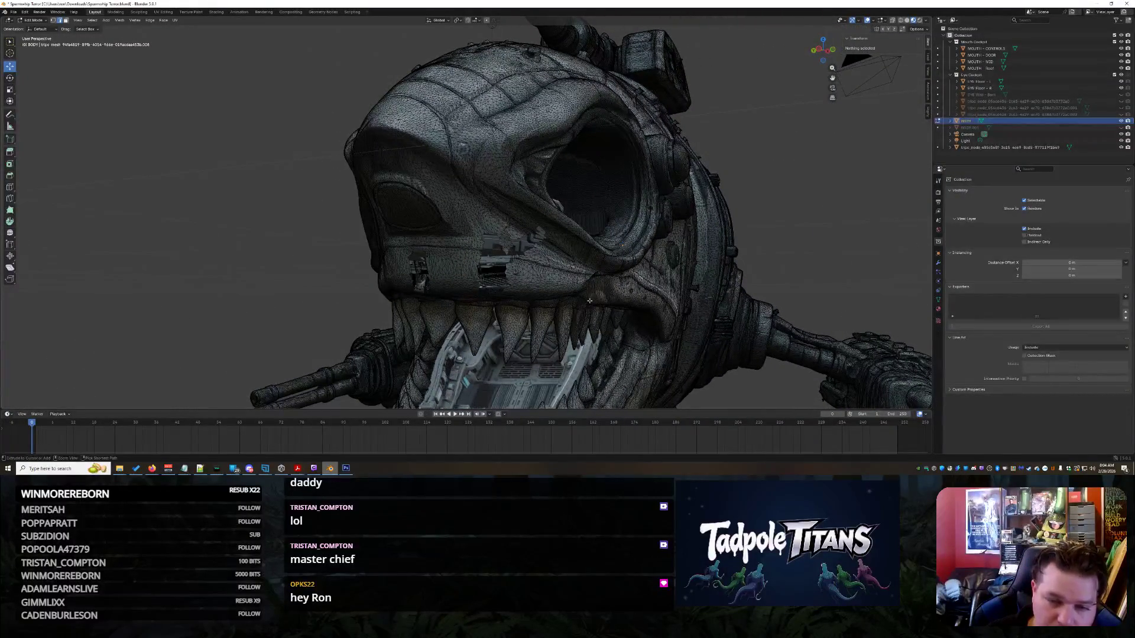
{"action": "key", "text": "ctrl+z"}
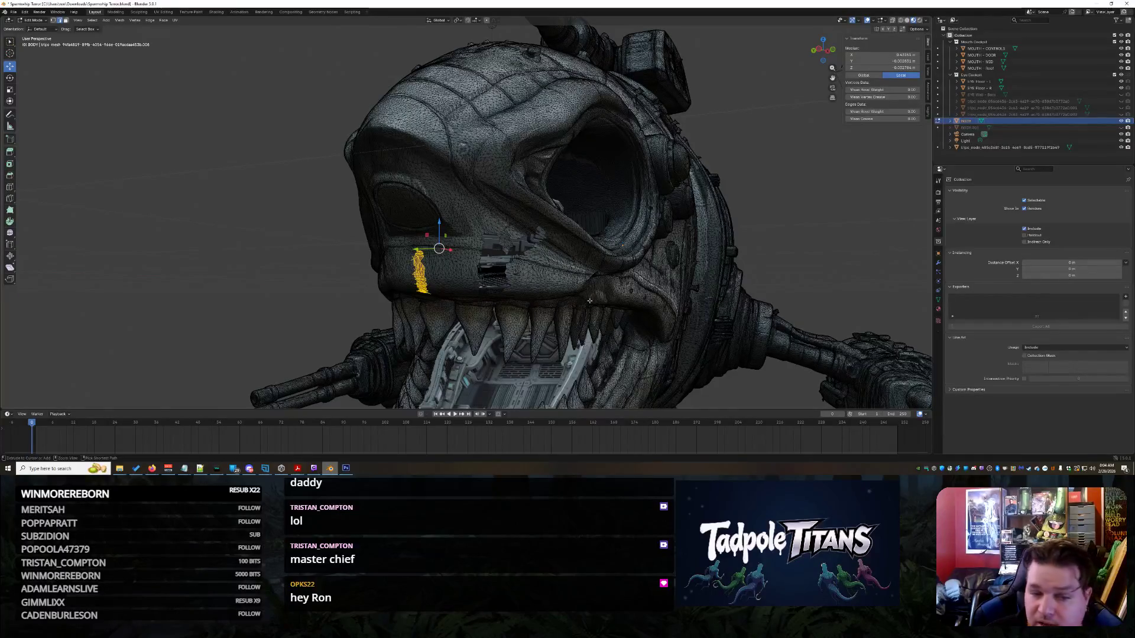
{"action": "key", "text": "alt+a"}
{"action": "scroll", "coordinate": [590, 301], "scroll_direction": "up", "scroll_amount": 3}
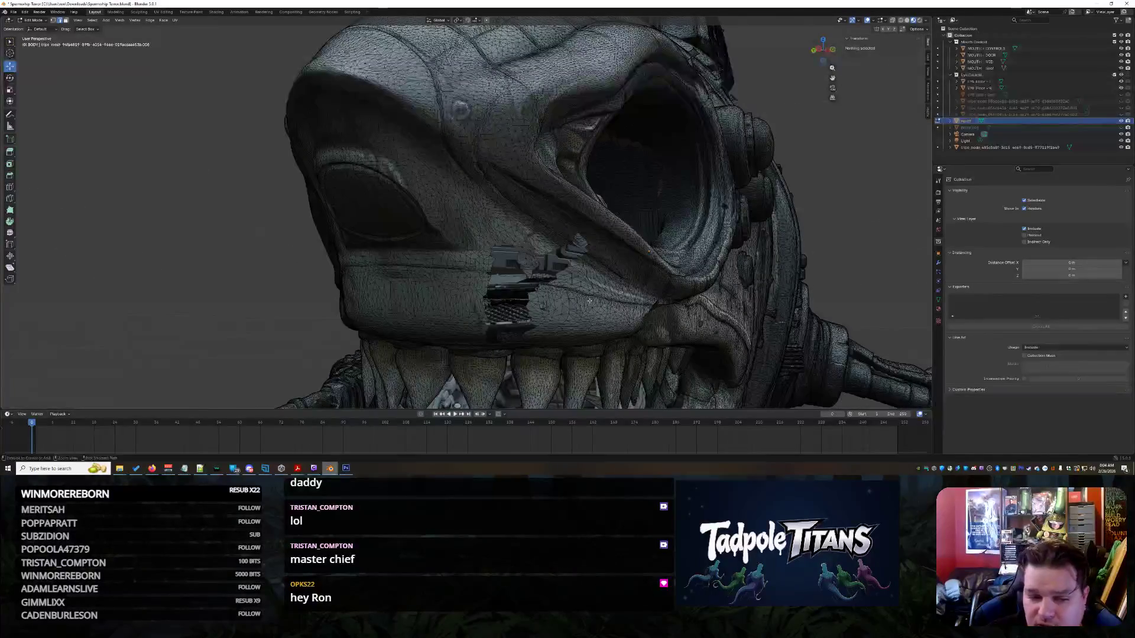
{"action": "key", "text": "ctrl+z"}
{"action": "middle_click_drag", "start_coordinate": [593, 301], "coordinate": [596, 297]}
{"action": "key", "text": "alt+a"}
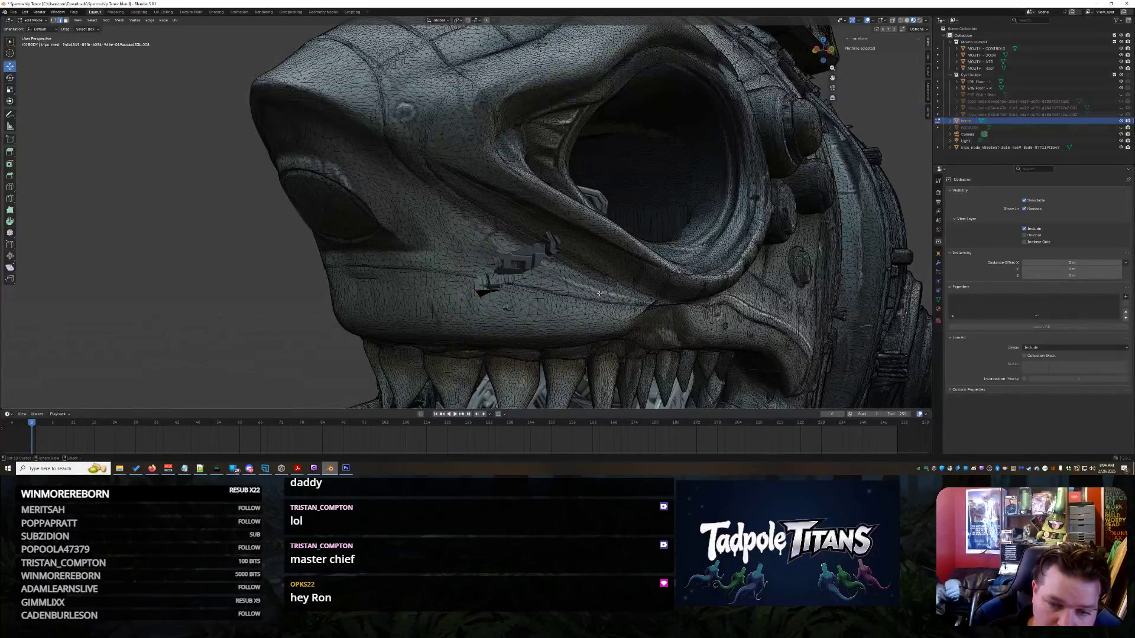
{"action": "key", "text": "ctrl+z"}
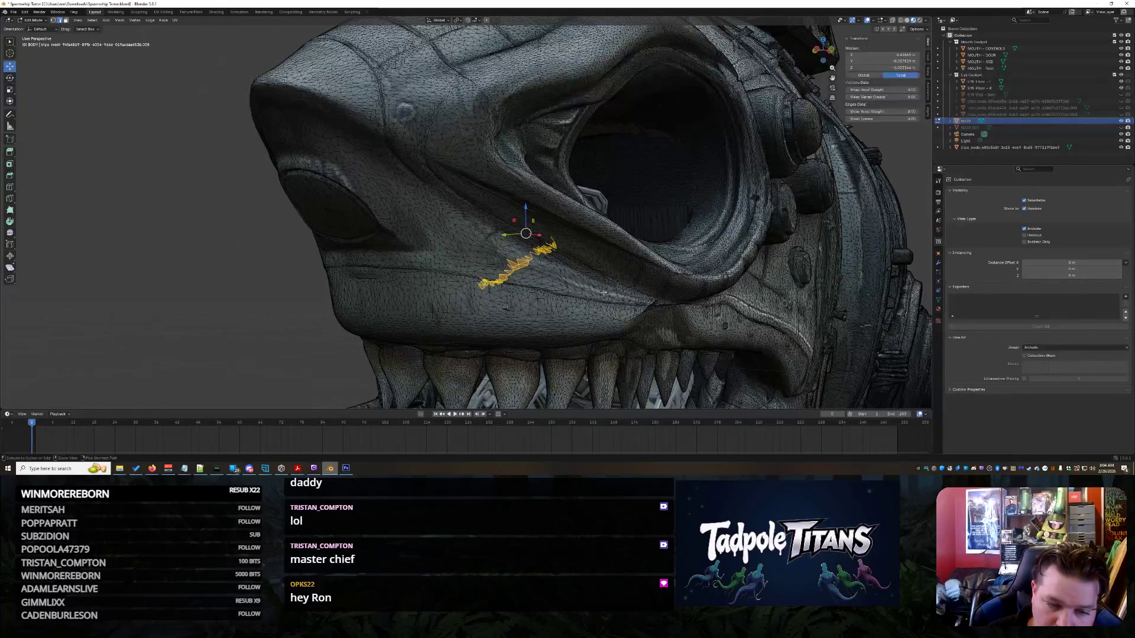
{"action": "mouse_move", "coordinate": [612, 294]}
{"action": "middle_mouse_down"}
{"action": "mouse_move", "coordinate": [585, 303]}
{"action": "mouse_move", "coordinate": [699, 250]}
{"action": "mouse_move", "coordinate": [752, 284]}
{"action": "mouse_move", "coordinate": [810, 218]}
{"action": "mouse_move", "coordinate": [827, 308]}
{"action": "mouse_move", "coordinate": [557, 314]}
{"action": "mouse_move", "coordinate": [573, 313]}
{"action": "middle_mouse_up"}
{"action": "key", "text": "alt+a"}
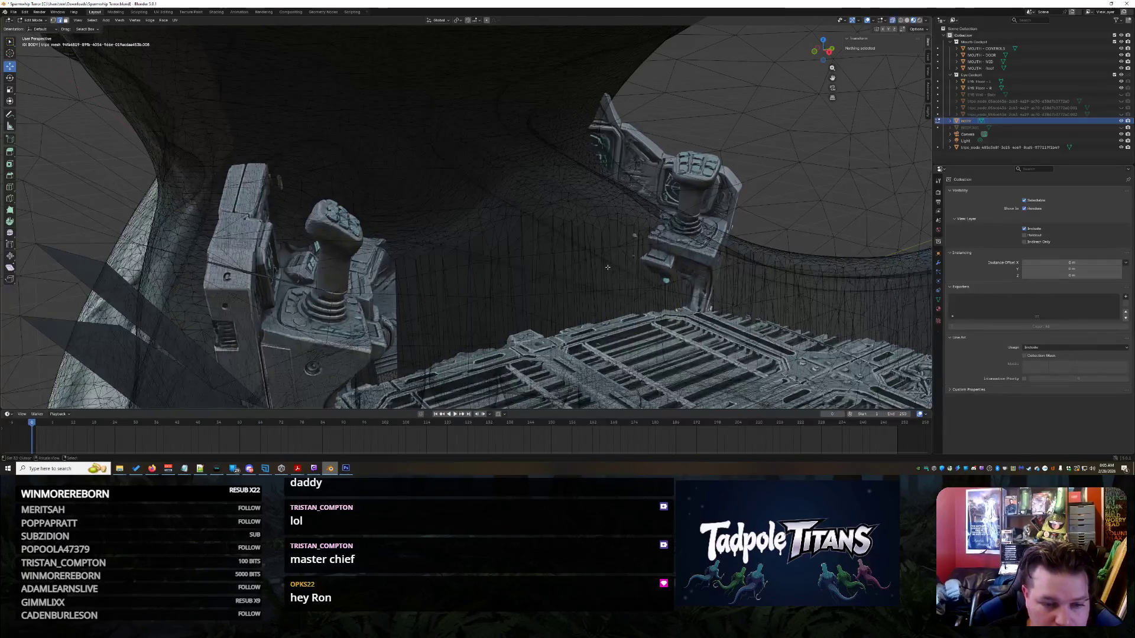
- Box-select the wall faces above the cockpit floor and delete them as vertices
{"action": "mouse_move", "coordinate": [534, 259]}
{"action": "middle_mouse_down"}
{"action": "mouse_move", "coordinate": [606, 267]}
{"action": "mouse_move", "coordinate": [609, 279]}
{"action": "middle_mouse_up"}
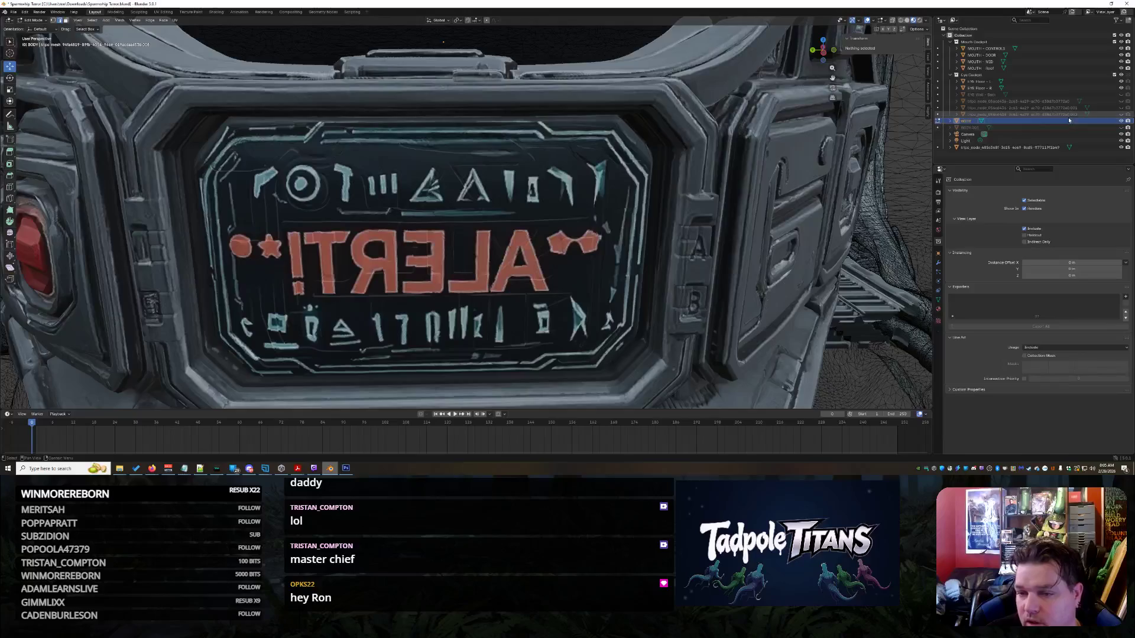
{"action": "mouse_move", "coordinate": [760, 206]}
{"action": "middle_mouse_down"}
{"action": "mouse_move", "coordinate": [826, 243]}
{"action": "mouse_move", "coordinate": [793, 244]}
{"action": "mouse_move", "coordinate": [803, 274]}
{"action": "middle_mouse_up"}
{"action": "left_click_drag", "start_coordinate": [385, 177], "coordinate": [592, 284]}
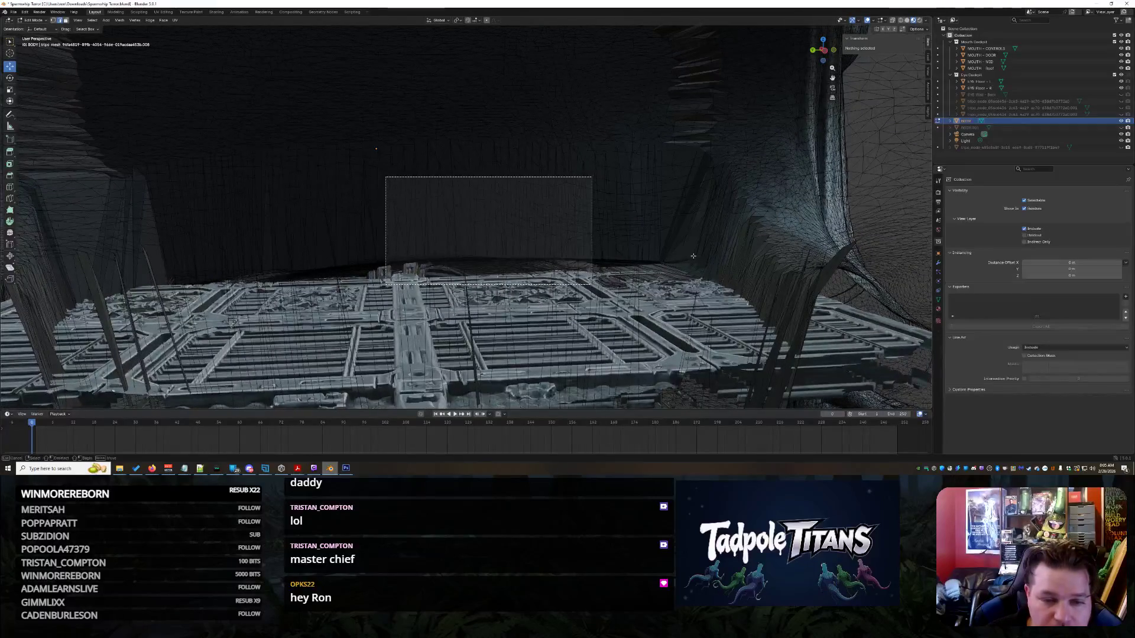
{"action": "mouse_move", "coordinate": [694, 256]}
{"action": "middle_mouse_down"}
{"action": "mouse_move", "coordinate": [534, 264]}
{"action": "mouse_move", "coordinate": [584, 264]}
{"action": "middle_mouse_up"}
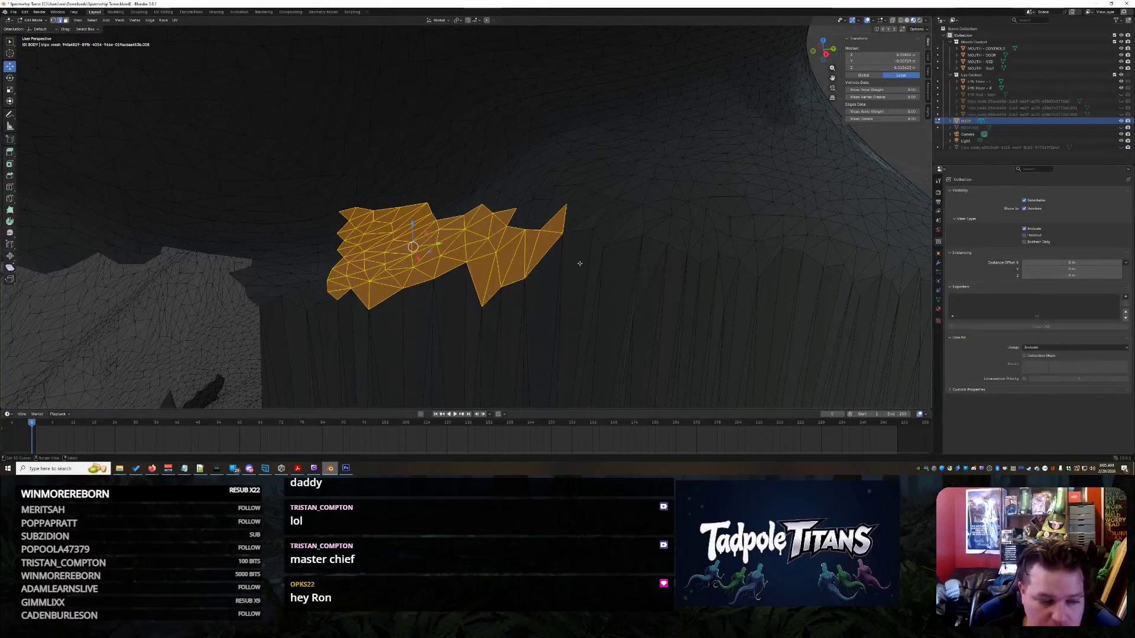
{"action": "mouse_move", "coordinate": [571, 265]}
{"action": "middle_mouse_down"}
{"action": "mouse_move", "coordinate": [289, 241]}
{"action": "mouse_move", "coordinate": [424, 169]}
{"action": "mouse_move", "coordinate": [507, 149]}
{"action": "mouse_move", "coordinate": [406, 190]}
{"action": "mouse_move", "coordinate": [621, 348]}
{"action": "mouse_move", "coordinate": [394, 225]}
{"action": "middle_mouse_up"}
{"action": "scroll", "coordinate": [331, 219], "scroll_direction": "up", "scroll_amount": 5}
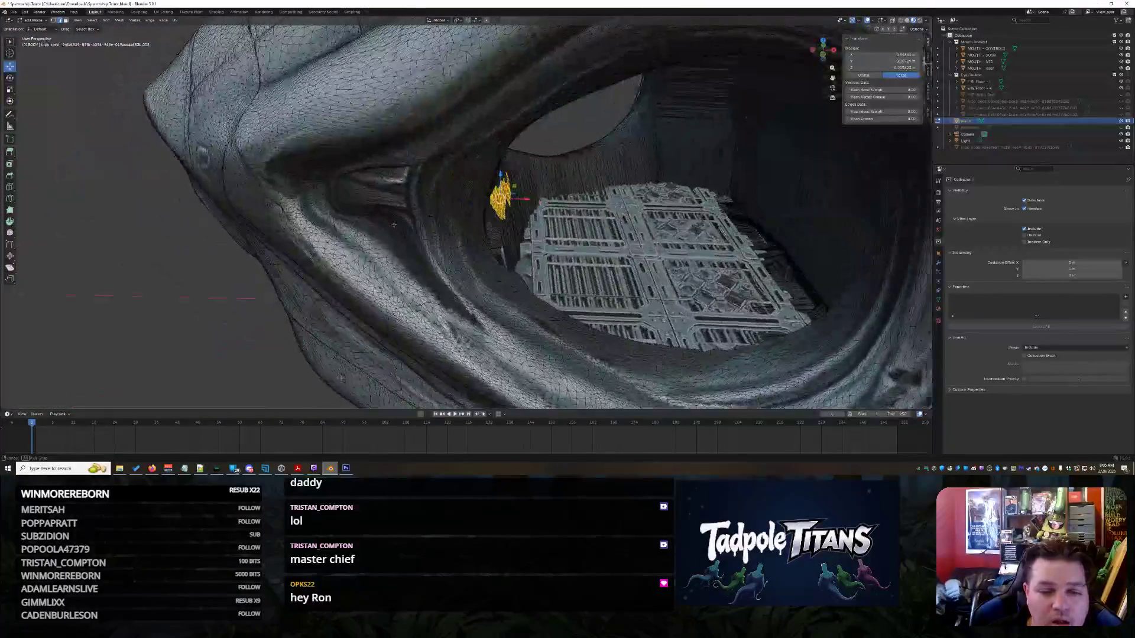
{"action": "key", "text": "x"}
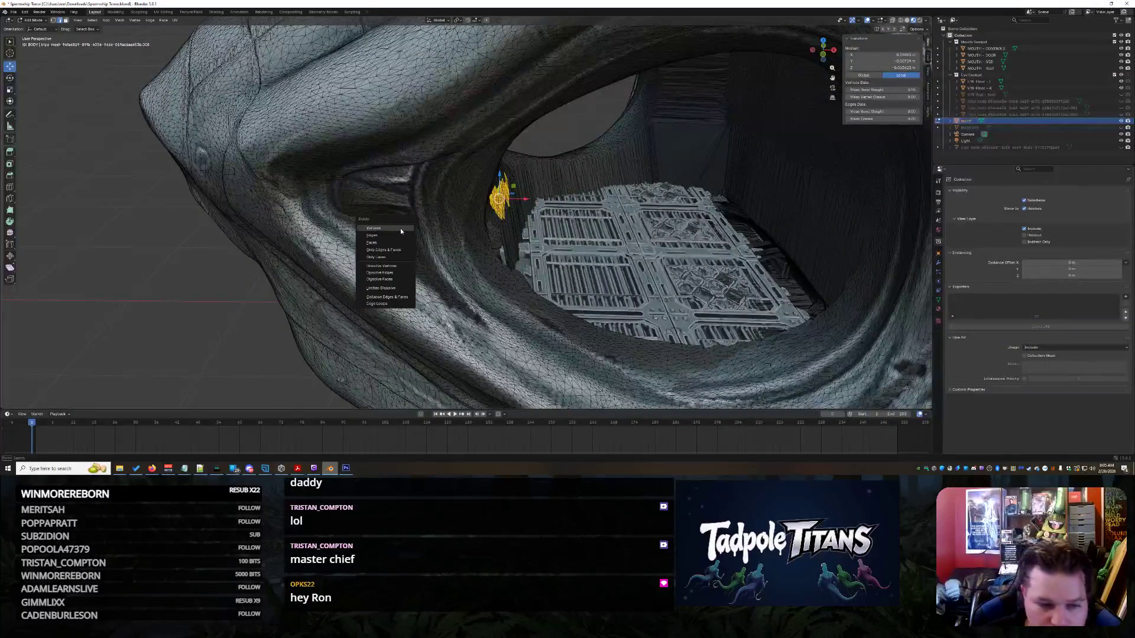
{"action": "key", "text": "Return"}
{"action": "mouse_move", "coordinate": [524, 288]}
{"action": "middle_mouse_down"}
{"action": "mouse_move", "coordinate": [547, 220]}
{"action": "mouse_move", "coordinate": [816, 388]}
{"action": "mouse_move", "coordinate": [449, 242]}
{"action": "mouse_move", "coordinate": [680, 284]}
{"action": "mouse_move", "coordinate": [636, 299]}
{"action": "mouse_move", "coordinate": [652, 325]}
{"action": "mouse_move", "coordinate": [538, 286]}
{"action": "middle_mouse_up"}
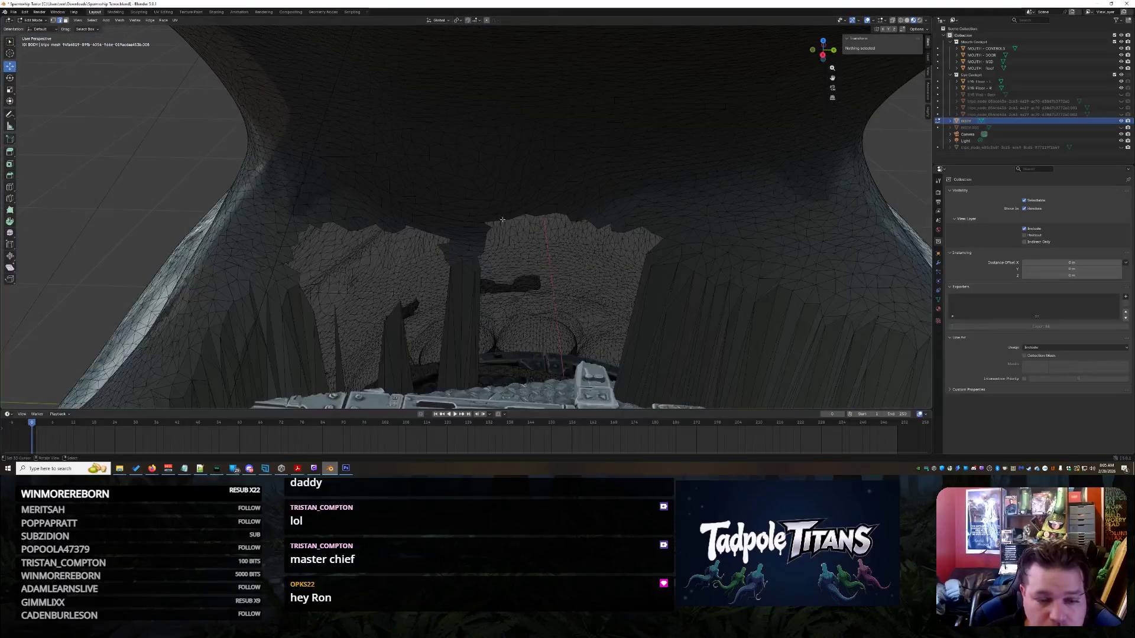
- Switch to Select Circle and paint-select the spiky faces above the cockpit
{"action": "middle_click_drag", "start_coordinate": [502, 219], "coordinate": [570, 245]}
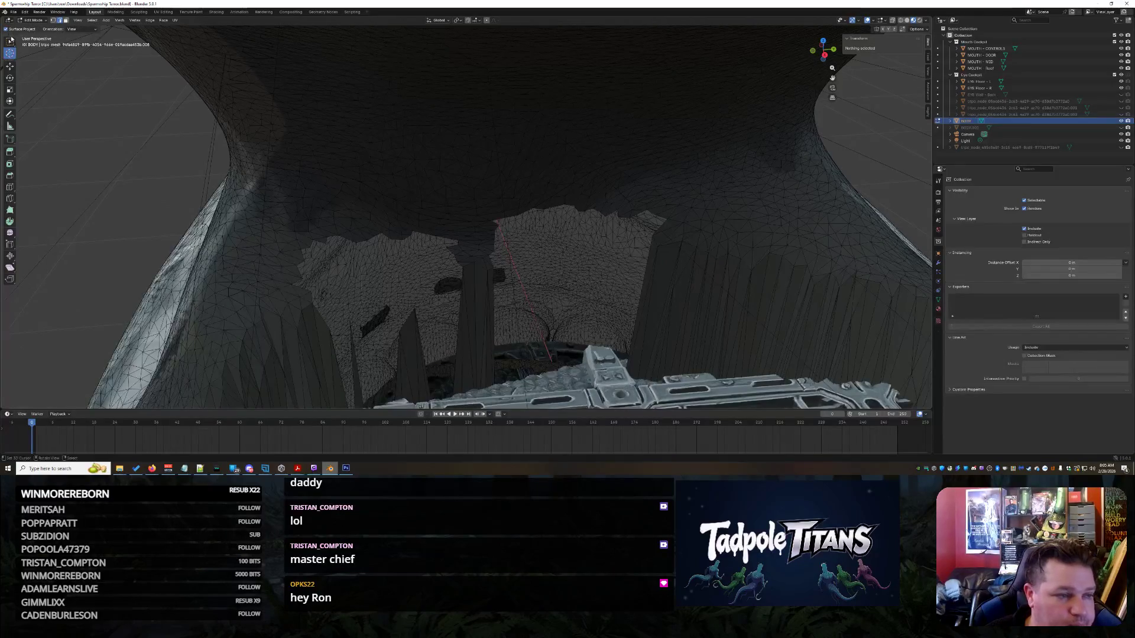
{"action": "left_click", "coordinate": [11, 40]}
{"action": "left_click", "coordinate": [52, 73]}
{"action": "scroll", "coordinate": [449, 192], "scroll_direction": "up", "scroll_amount": 3}
{"action": "mouse_move", "coordinate": [443, 195]}
{"action": "left_mouse_down"}
{"action": "mouse_move", "coordinate": [437, 212]}
{"action": "mouse_move", "coordinate": [447, 196]}
{"action": "mouse_move", "coordinate": [308, 209]}
{"action": "mouse_move", "coordinate": [376, 188]}
{"action": "left_mouse_up"}
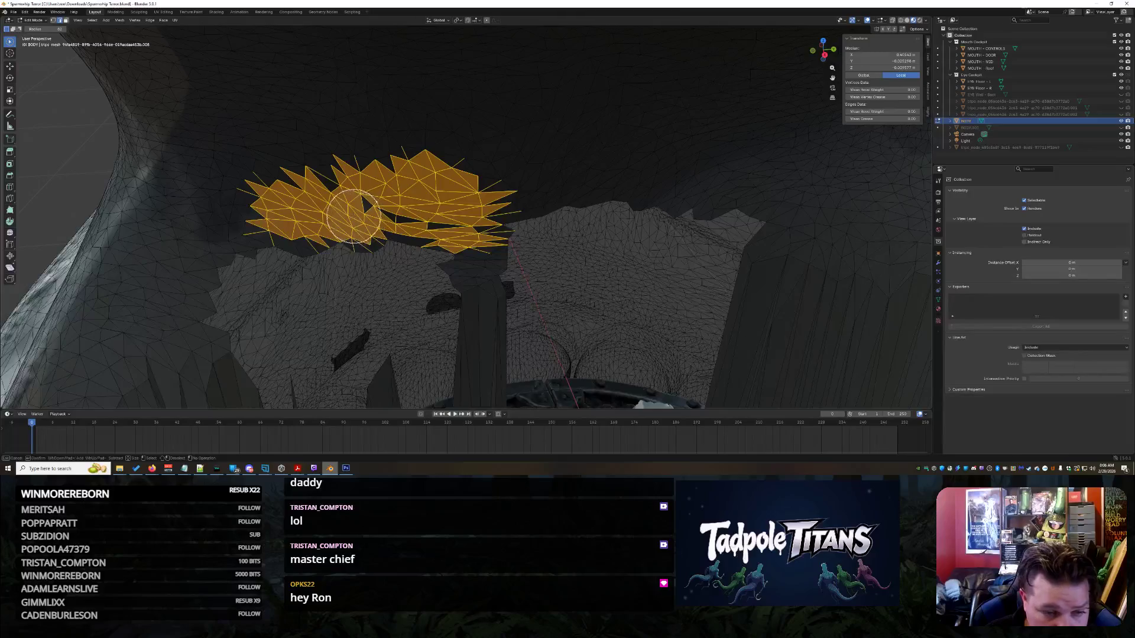
{"action": "left_click_drag", "start_coordinate": [258, 216], "coordinate": [382, 195]}
{"action": "mouse_move", "coordinate": [454, 197]}
{"action": "left_mouse_down"}
{"action": "mouse_move", "coordinate": [400, 195]}
{"action": "mouse_move", "coordinate": [525, 188]}
{"action": "mouse_move", "coordinate": [514, 189]}
{"action": "mouse_move", "coordinate": [614, 165]}
{"action": "mouse_move", "coordinate": [774, 186]}
{"action": "mouse_move", "coordinate": [798, 210]}
{"action": "left_mouse_up"}
{"action": "mouse_move", "coordinate": [798, 210]}
{"action": "middle_mouse_down"}
{"action": "mouse_move", "coordinate": [805, 223]}
{"action": "mouse_move", "coordinate": [822, 215]}
{"action": "mouse_move", "coordinate": [712, 231]}
{"action": "mouse_move", "coordinate": [734, 223]}
{"action": "mouse_move", "coordinate": [750, 198]}
{"action": "mouse_move", "coordinate": [836, 195]}
{"action": "mouse_move", "coordinate": [826, 207]}
{"action": "middle_mouse_up"}
- Delete the selected spike vertices and unhide the cockpit interior model
{"action": "key", "text": "x"}
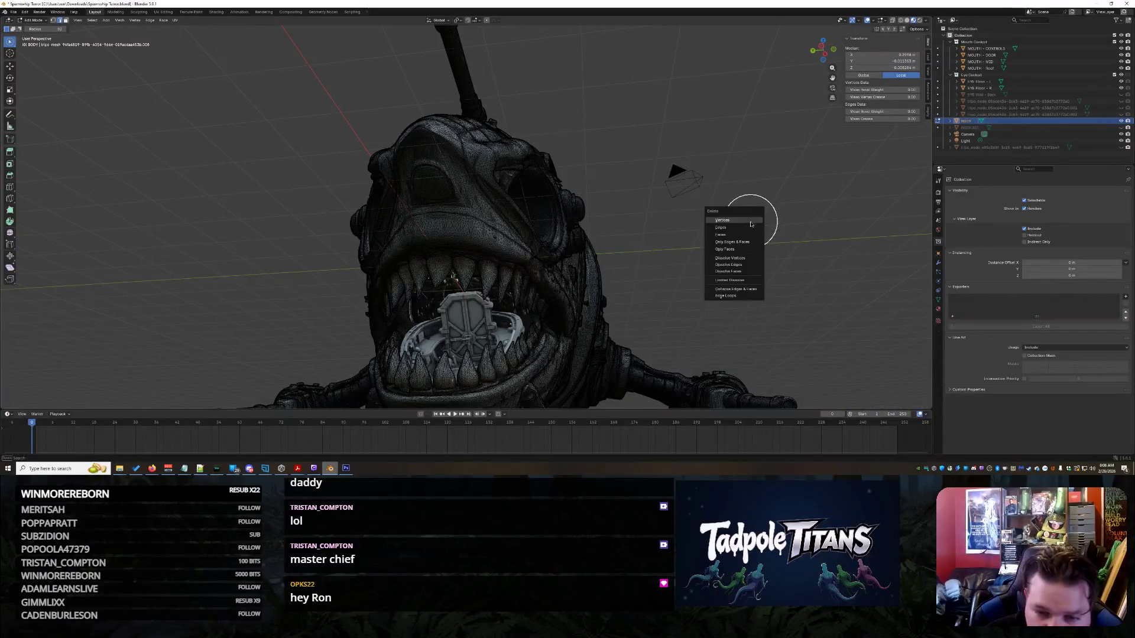
{"action": "left_click", "coordinate": [751, 219]}
{"action": "mouse_move", "coordinate": [552, 297]}
{"action": "middle_mouse_down"}
{"action": "mouse_move", "coordinate": [537, 294]}
{"action": "mouse_move", "coordinate": [582, 260]}
{"action": "mouse_move", "coordinate": [538, 278]}
{"action": "mouse_move", "coordinate": [562, 254]}
{"action": "mouse_move", "coordinate": [593, 262]}
{"action": "mouse_move", "coordinate": [641, 325]}
{"action": "mouse_move", "coordinate": [613, 331]}
{"action": "mouse_move", "coordinate": [666, 333]}
{"action": "middle_mouse_up"}
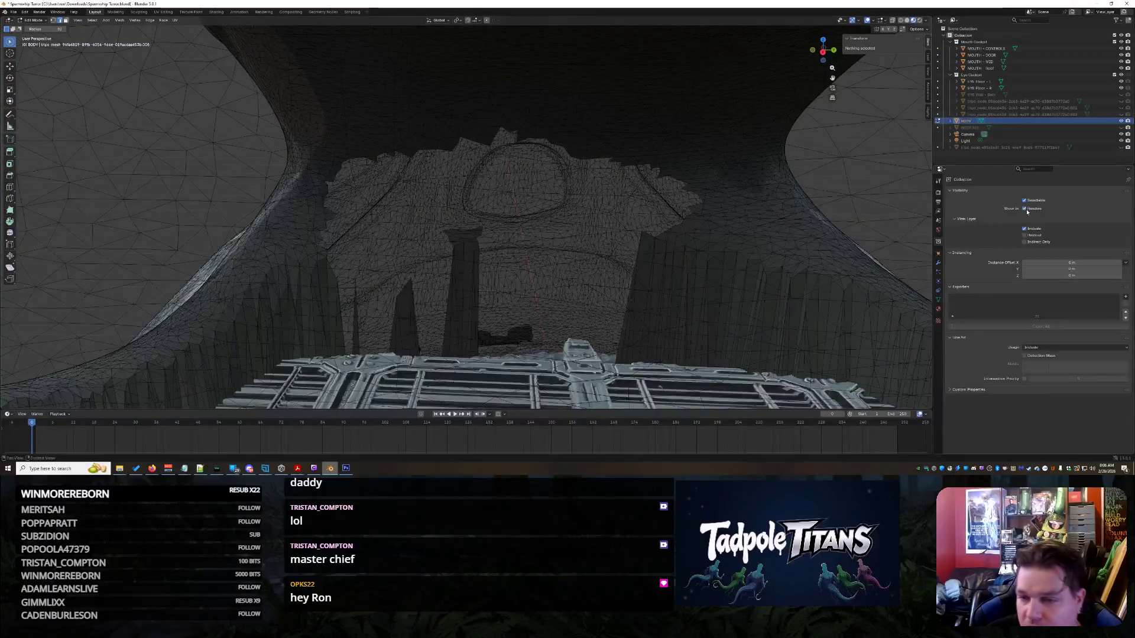
{"action": "left_click", "coordinate": [1121, 147]}
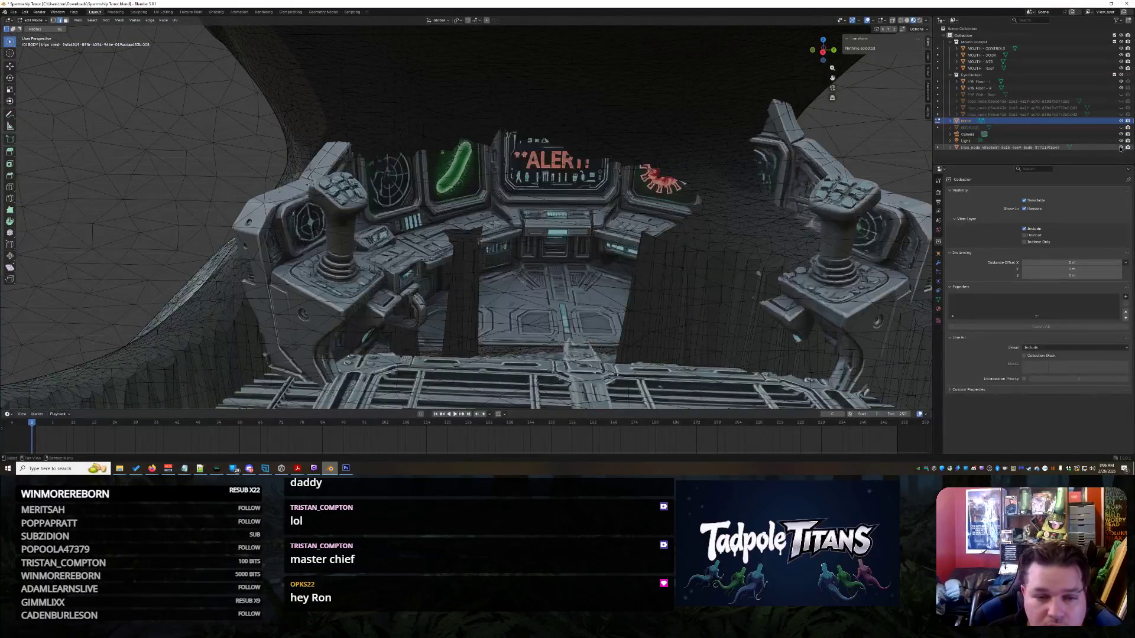
- Hide the cockpit interior again and circle-select the first stray faces in the dark mesh
{"action": "left_click", "coordinate": [1120, 147]}
{"action": "key", "text": "c"}
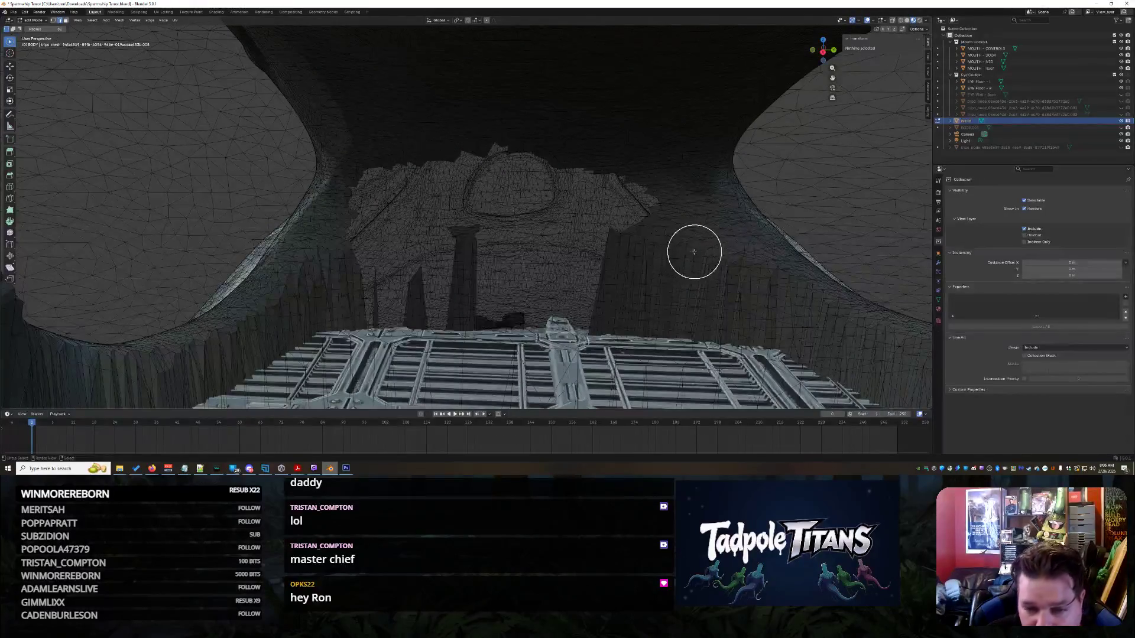
{"action": "scroll", "coordinate": [542, 260], "scroll_direction": "up", "scroll_amount": 4}
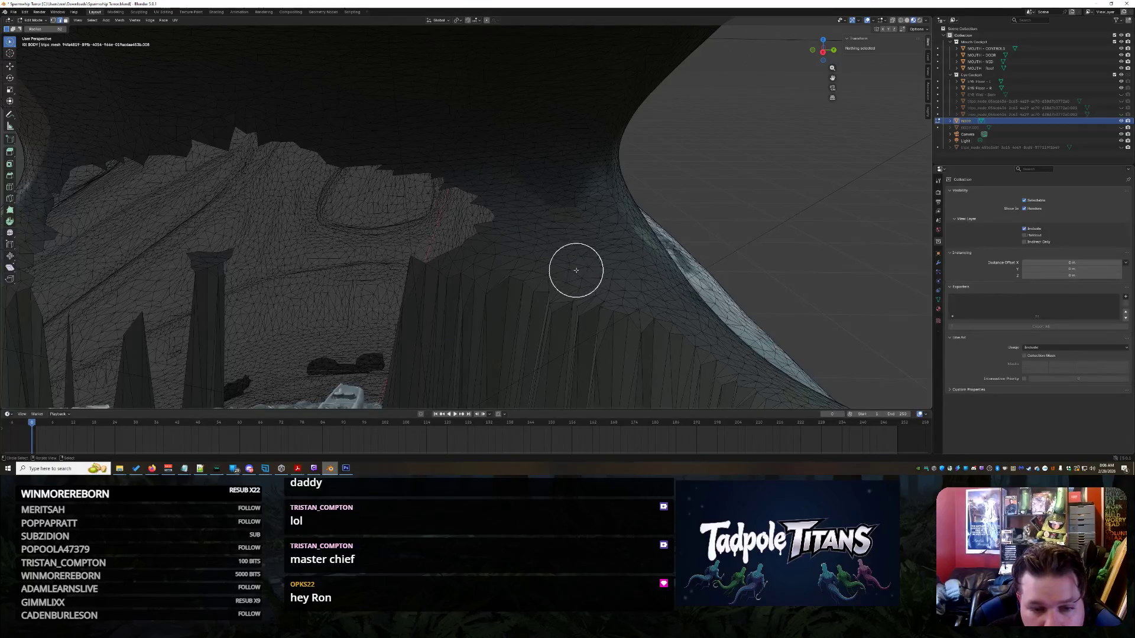
{"action": "scroll", "coordinate": [568, 249], "scroll_direction": "down", "scroll_amount": 2}
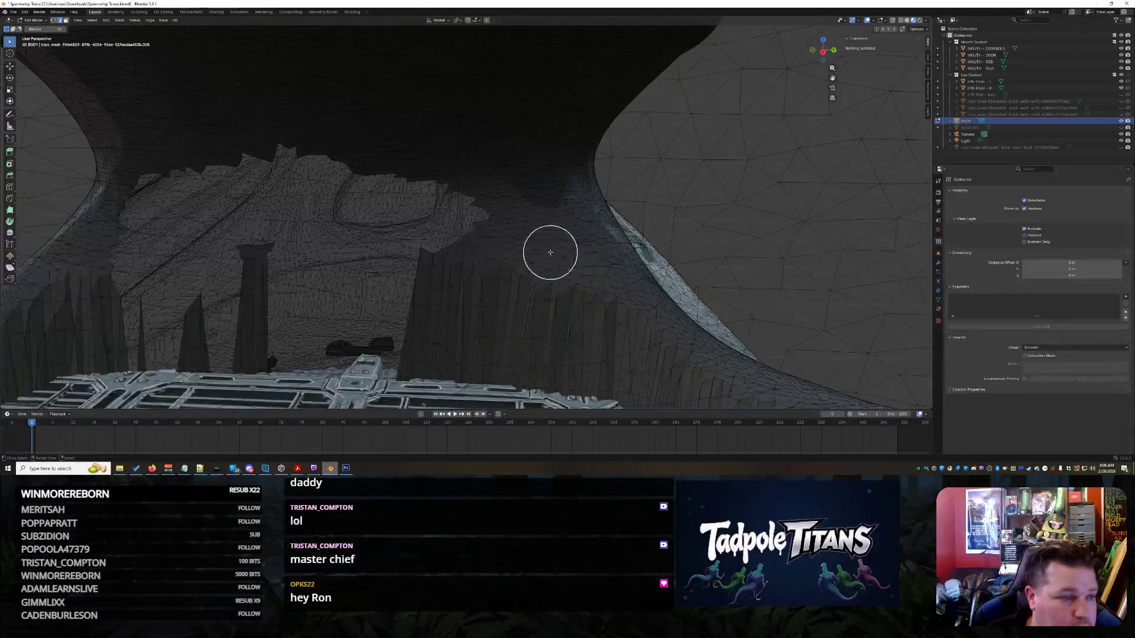
{"action": "scroll", "coordinate": [550, 253], "scroll_direction": "up", "scroll_amount": 2}
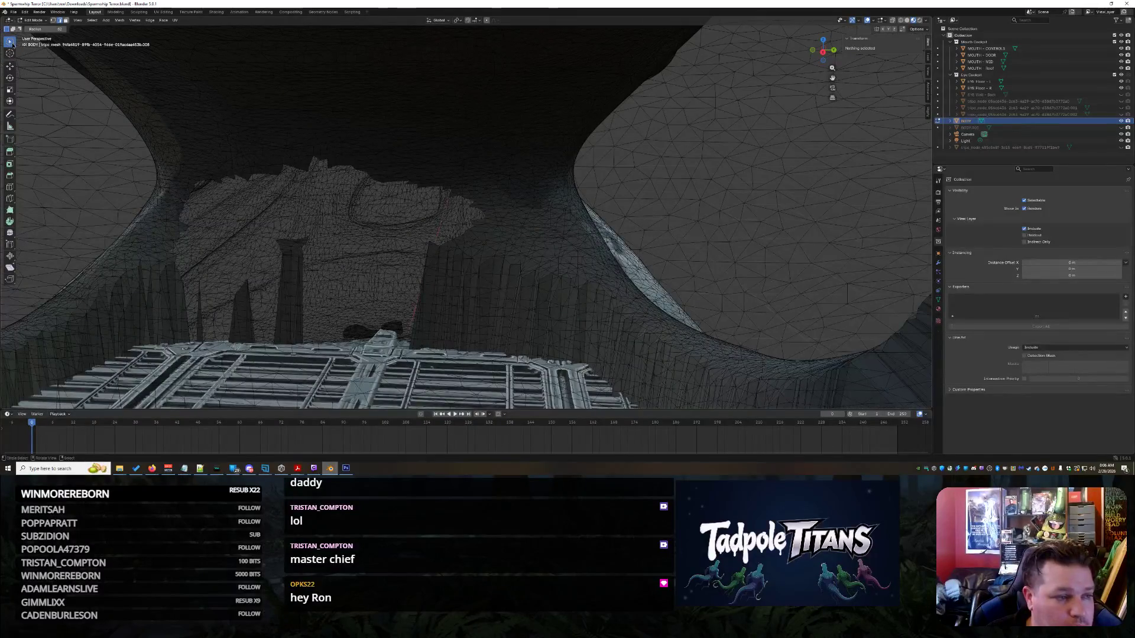
{"action": "mouse_move", "coordinate": [468, 245]}
{"action": "middle_mouse_down"}
{"action": "mouse_move", "coordinate": [542, 266]}
{"action": "mouse_move", "coordinate": [628, 219]}
{"action": "mouse_move", "coordinate": [646, 253]}
{"action": "mouse_move", "coordinate": [596, 283]}
{"action": "mouse_move", "coordinate": [532, 291]}
{"action": "mouse_move", "coordinate": [554, 297]}
{"action": "mouse_move", "coordinate": [517, 289]}
{"action": "mouse_move", "coordinate": [537, 275]}
{"action": "middle_mouse_up"}
{"action": "left_click", "coordinate": [537, 275]}
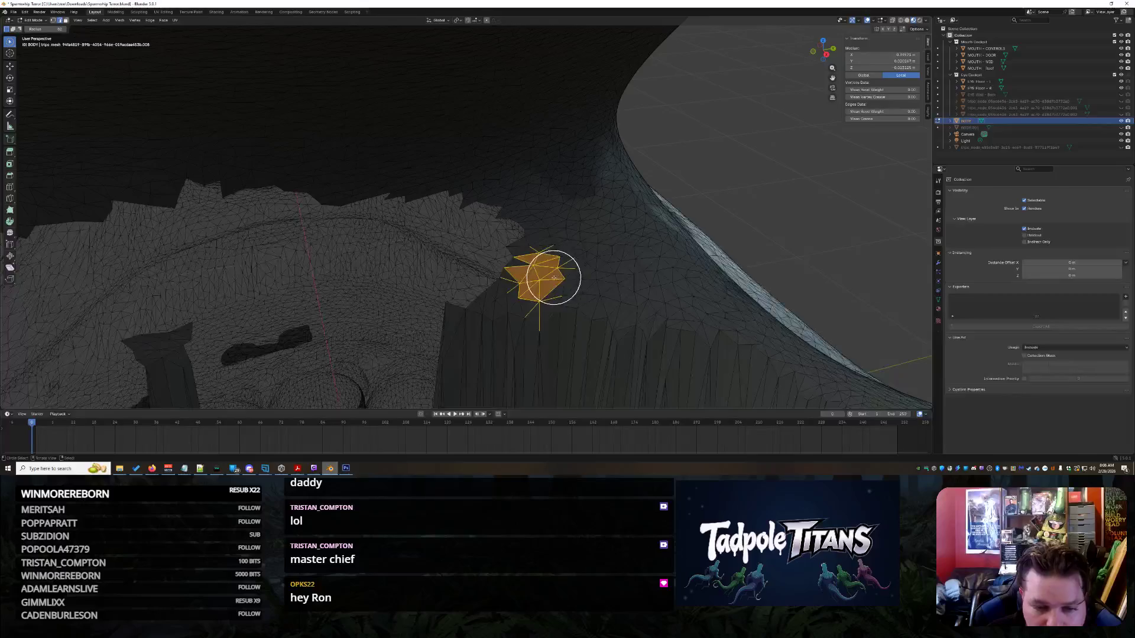
{"action": "left_click_drag", "start_coordinate": [554, 278], "coordinate": [574, 277]}
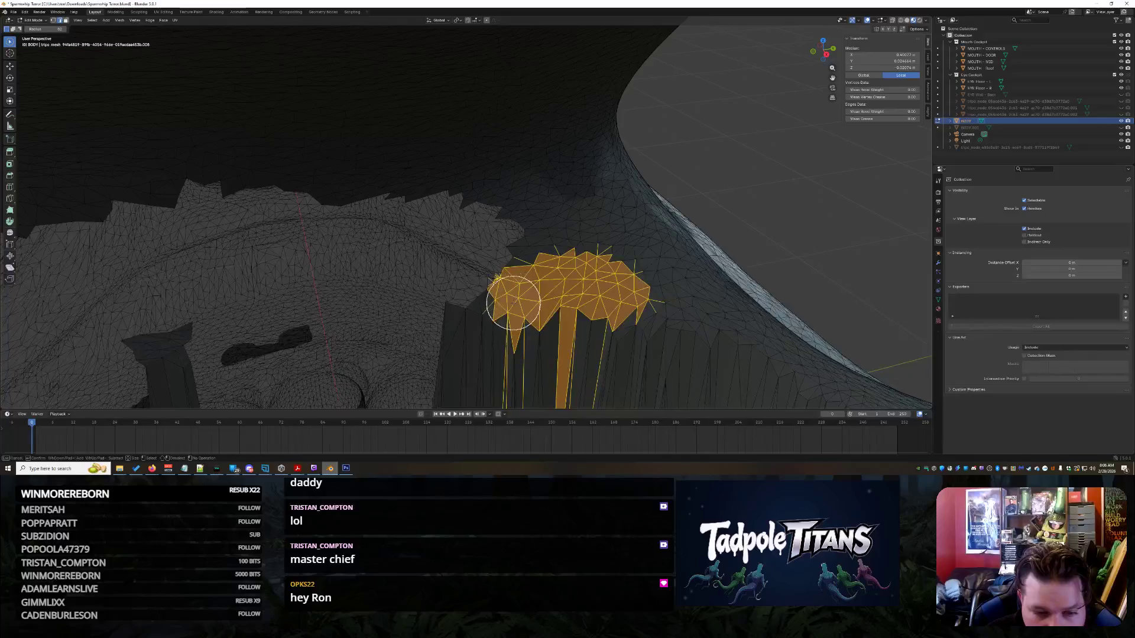
- Extend the selection over the tall stray column and delete its vertices
{"action": "middle_click_drag", "start_coordinate": [518, 304], "coordinate": [612, 288]}
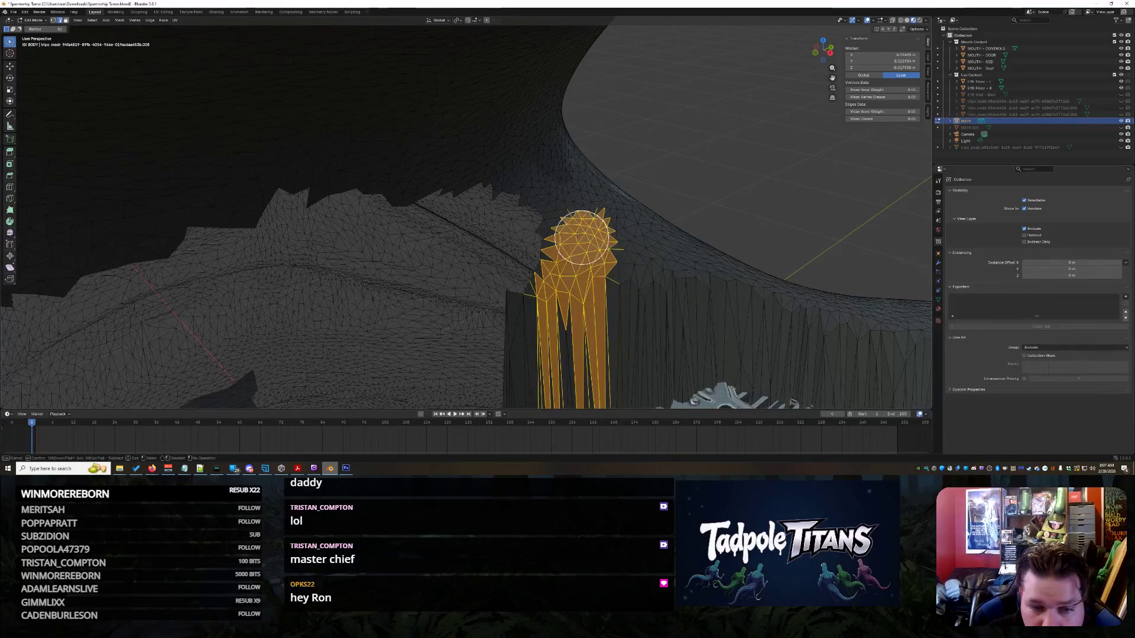
{"action": "left_click_drag", "start_coordinate": [617, 261], "coordinate": [638, 297]}
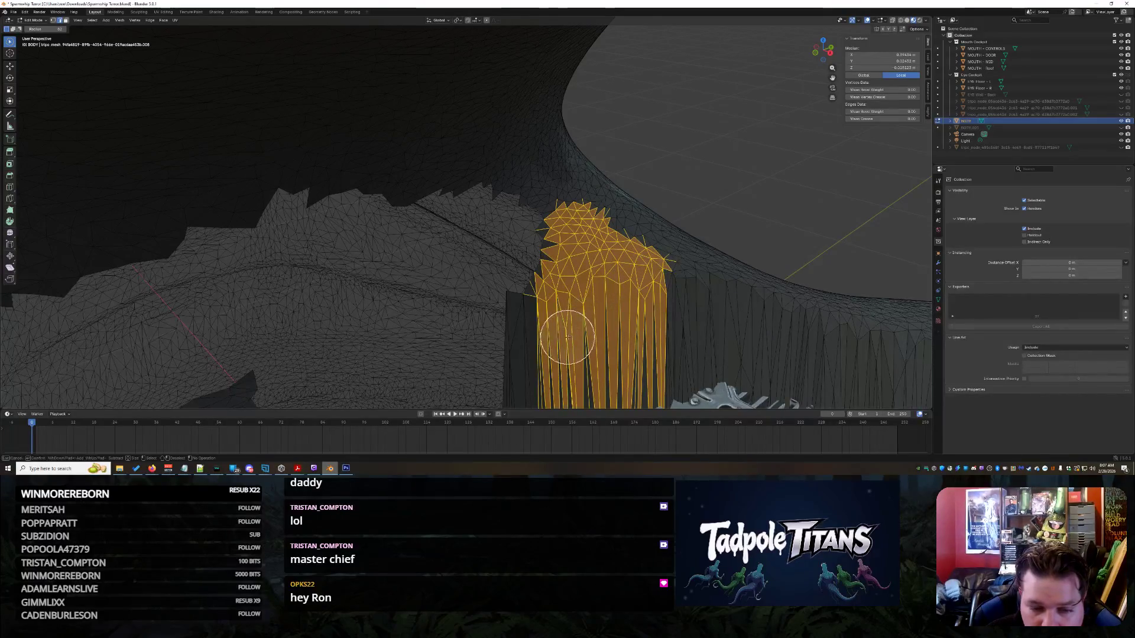
{"action": "mouse_move", "coordinate": [536, 322]}
{"action": "middle_mouse_down"}
{"action": "mouse_move", "coordinate": [692, 284]}
{"action": "mouse_move", "coordinate": [684, 292]}
{"action": "mouse_move", "coordinate": [689, 279]}
{"action": "mouse_move", "coordinate": [630, 133]}
{"action": "mouse_move", "coordinate": [588, 198]}
{"action": "middle_mouse_up"}
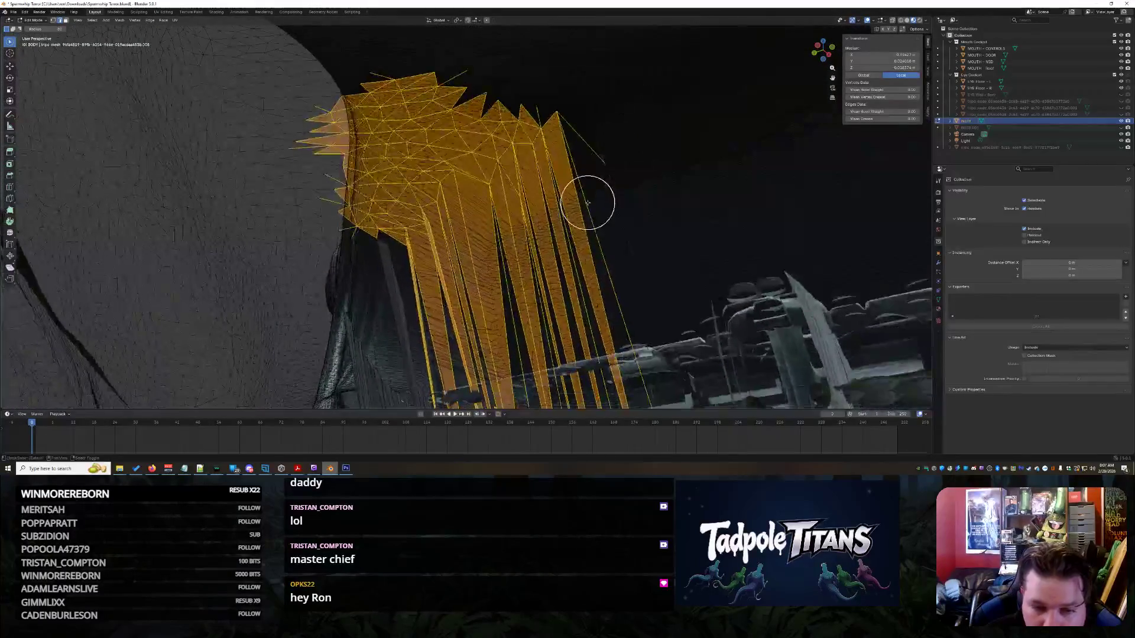
{"action": "left_click_drag", "start_coordinate": [601, 203], "coordinate": [644, 222]}
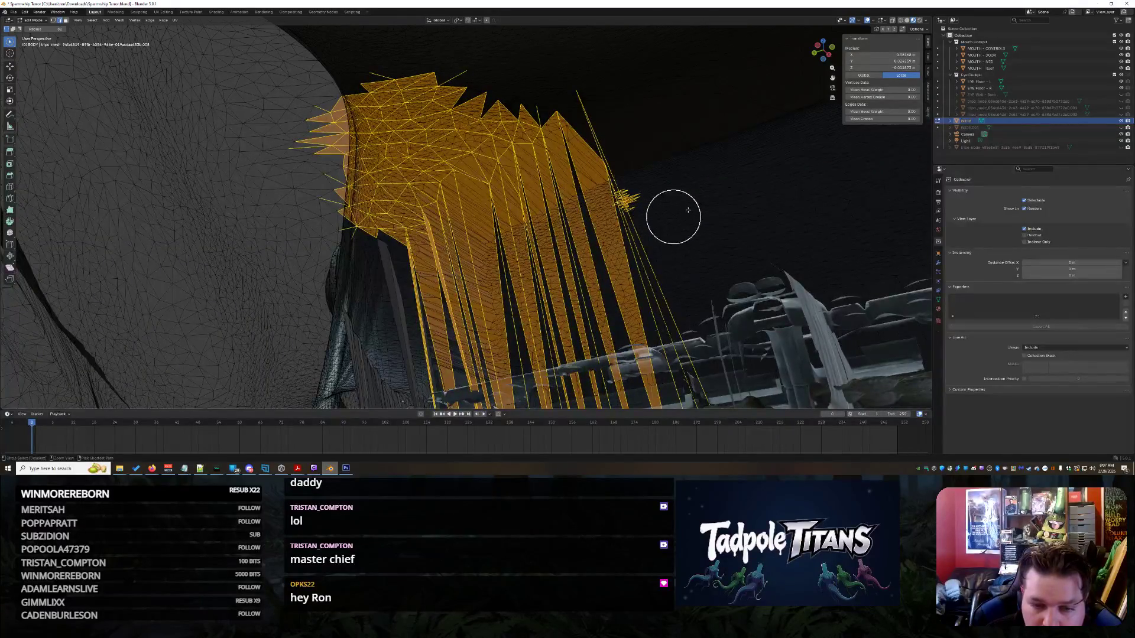
{"action": "mouse_move", "coordinate": [703, 207]}
{"action": "middle_mouse_down"}
{"action": "mouse_move", "coordinate": [583, 249]}
{"action": "mouse_move", "coordinate": [546, 244]}
{"action": "middle_mouse_up"}
{"action": "key", "text": "x"}
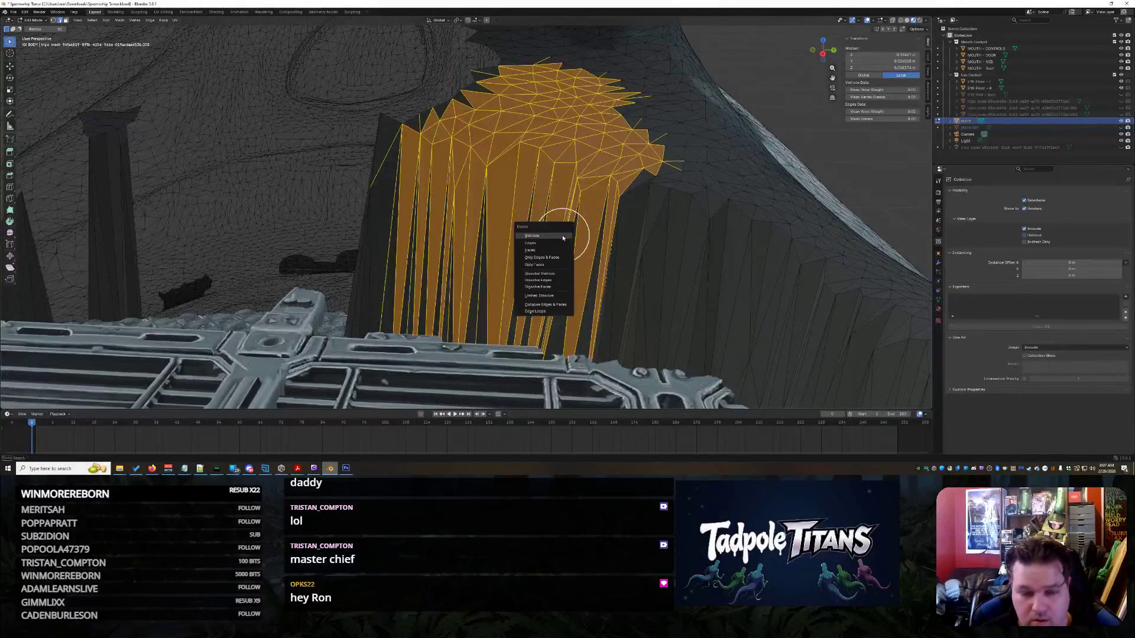
{"action": "left_click", "coordinate": [561, 236]}
{"action": "mouse_move", "coordinate": [562, 235]}
{"action": "middle_mouse_down"}
{"action": "mouse_move", "coordinate": [494, 223]}
{"action": "mouse_move", "coordinate": [571, 174]}
{"action": "mouse_move", "coordinate": [646, 215]}
{"action": "mouse_move", "coordinate": [612, 212]}
{"action": "middle_mouse_up"}
{"action": "middle_click_drag", "start_coordinate": [652, 200], "coordinate": [664, 197]}
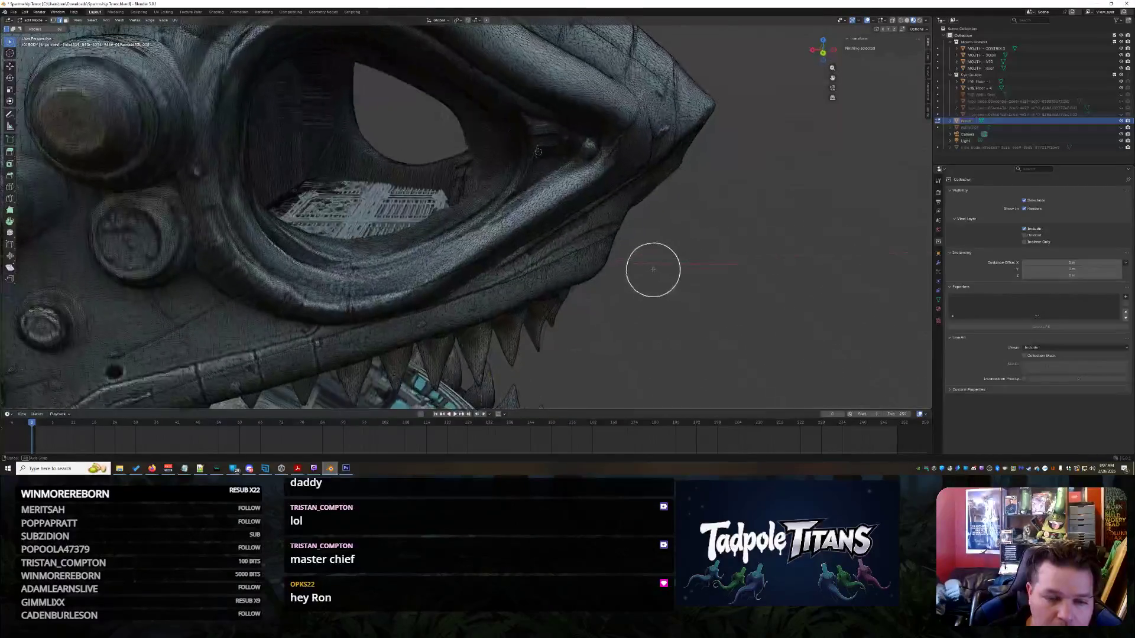
- Move deep into the mouth and circle-select stray vertices near the cockpit console
{"action": "mouse_move", "coordinate": [589, 213]}
{"action": "middle_mouse_down"}
{"action": "mouse_move", "coordinate": [526, 208]}
{"action": "mouse_move", "coordinate": [436, 282]}
{"action": "middle_mouse_up"}
{"action": "scroll", "coordinate": [445, 289], "scroll_direction": "up", "scroll_amount": 5}
{"action": "scroll", "coordinate": [446, 289], "scroll_direction": "down", "scroll_amount": 4}
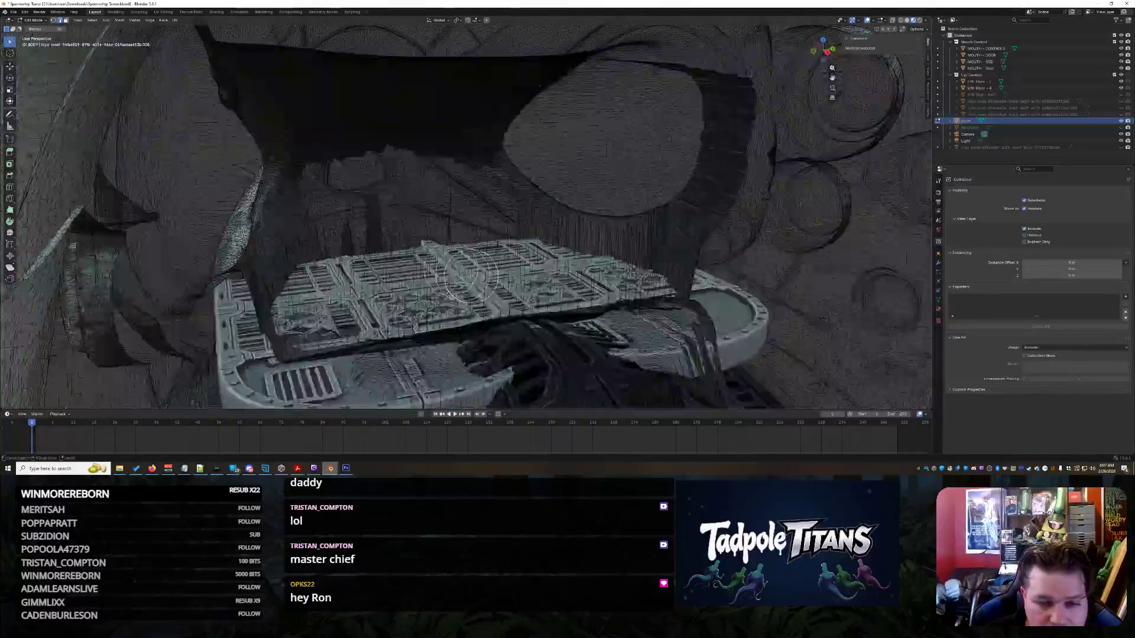
{"action": "scroll", "coordinate": [504, 273], "scroll_direction": "up", "scroll_amount": 2}
{"action": "scroll", "coordinate": [490, 288], "scroll_direction": "down", "scroll_amount": 2}
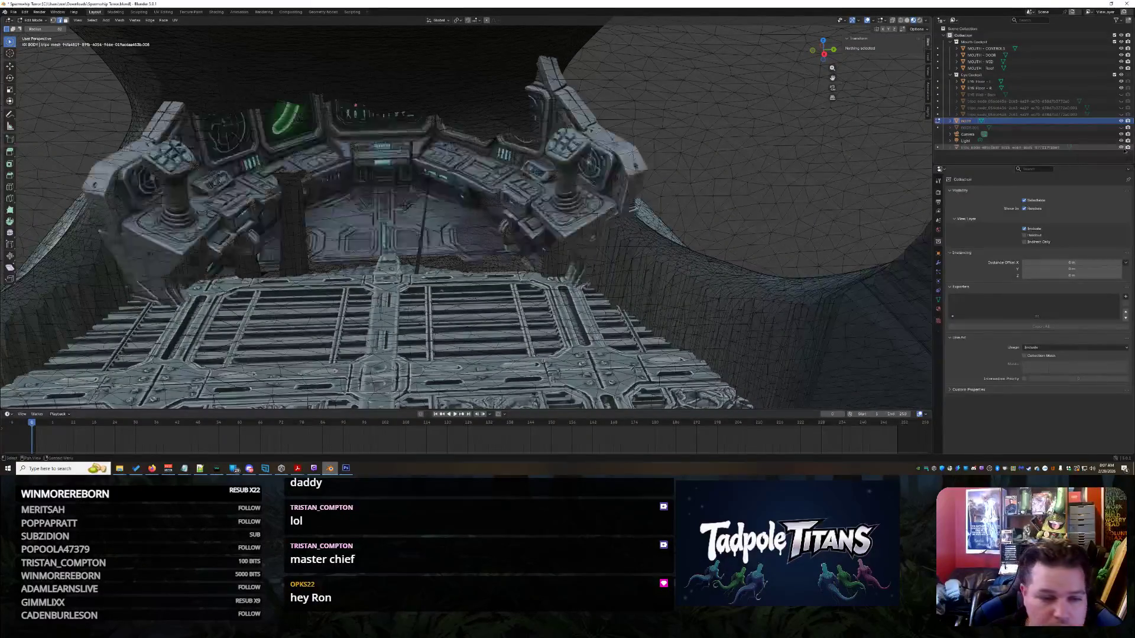
{"action": "scroll", "coordinate": [735, 195], "scroll_direction": "up", "scroll_amount": 2}
{"action": "mouse_move", "coordinate": [735, 195]}
{"action": "middle_mouse_down"}
{"action": "mouse_move", "coordinate": [793, 200]}
{"action": "mouse_move", "coordinate": [656, 195]}
{"action": "mouse_move", "coordinate": [666, 210]}
{"action": "mouse_move", "coordinate": [707, 207]}
{"action": "mouse_move", "coordinate": [770, 182]}
{"action": "mouse_move", "coordinate": [754, 193]}
{"action": "middle_mouse_up"}
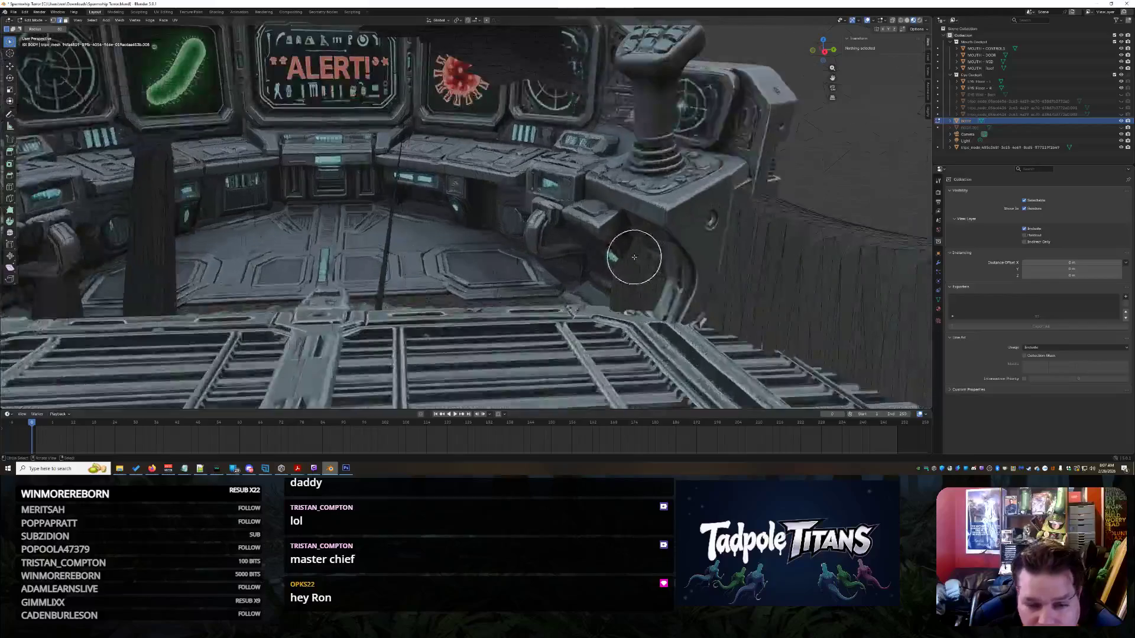
{"action": "left_click_drag", "start_coordinate": [625, 269], "coordinate": [646, 259]}
{"action": "mouse_move", "coordinate": [752, 246]}
{"action": "middle_mouse_down"}
{"action": "mouse_move", "coordinate": [755, 226]}
{"action": "mouse_move", "coordinate": [788, 218]}
{"action": "mouse_move", "coordinate": [899, 233]}
{"action": "mouse_move", "coordinate": [609, 177]}
{"action": "mouse_move", "coordinate": [653, 192]}
{"action": "middle_mouse_up"}
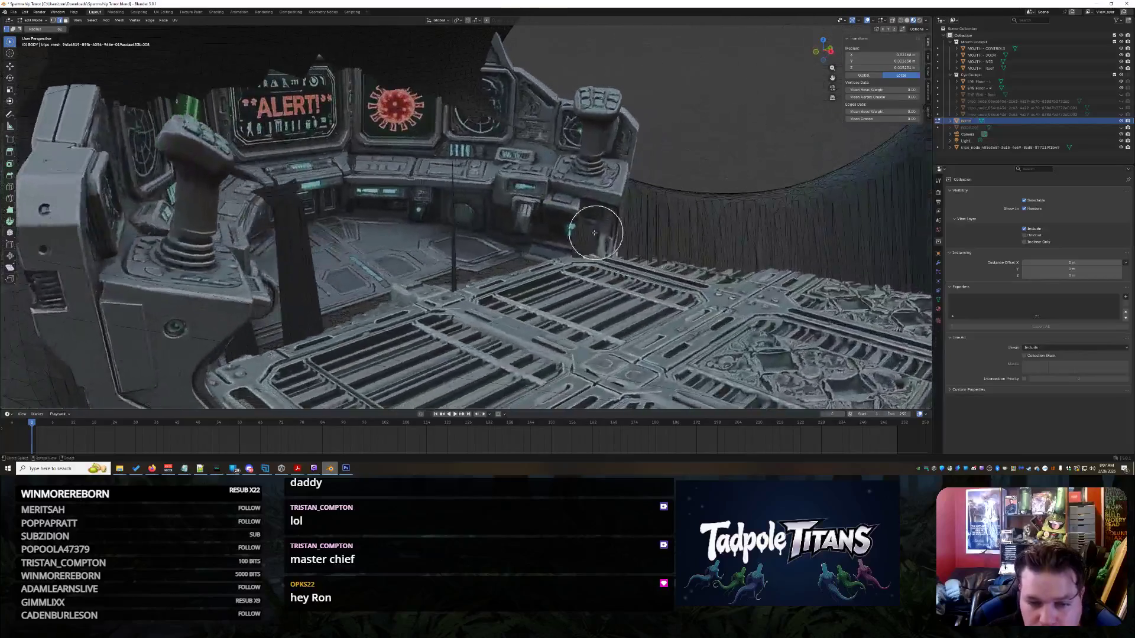
- Add a stray edge and the pillar-top faces to the selection
{"action": "middle_click_drag", "start_coordinate": [594, 232], "coordinate": [480, 278]}
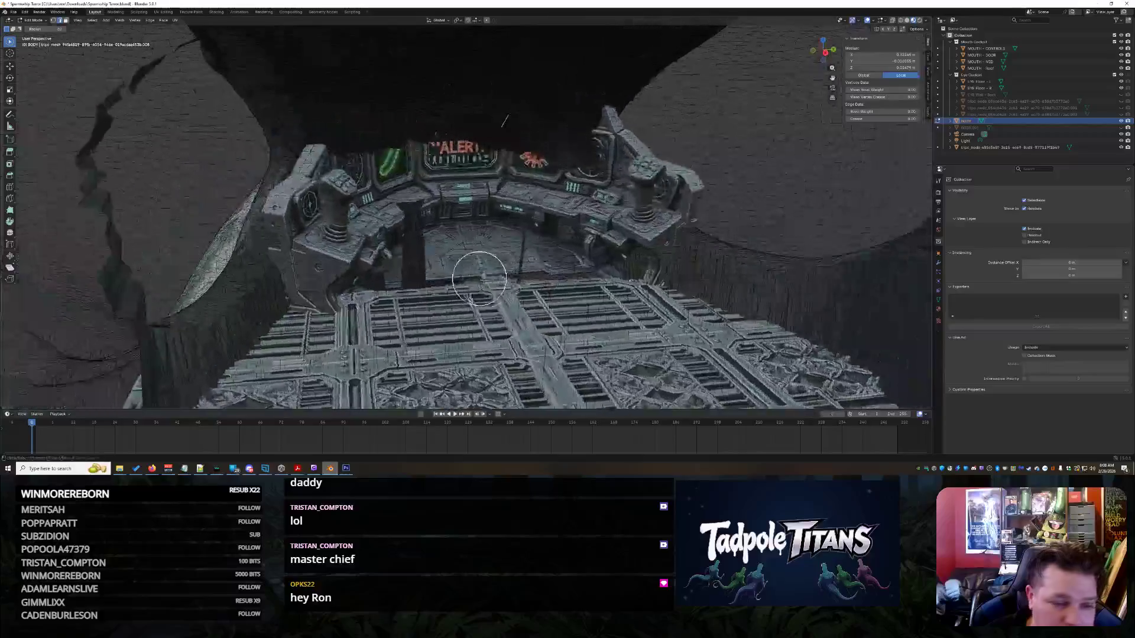
{"action": "left_click_drag", "start_coordinate": [363, 205], "coordinate": [373, 208]}
{"action": "scroll", "coordinate": [370, 210], "scroll_direction": "up", "scroll_amount": 3}
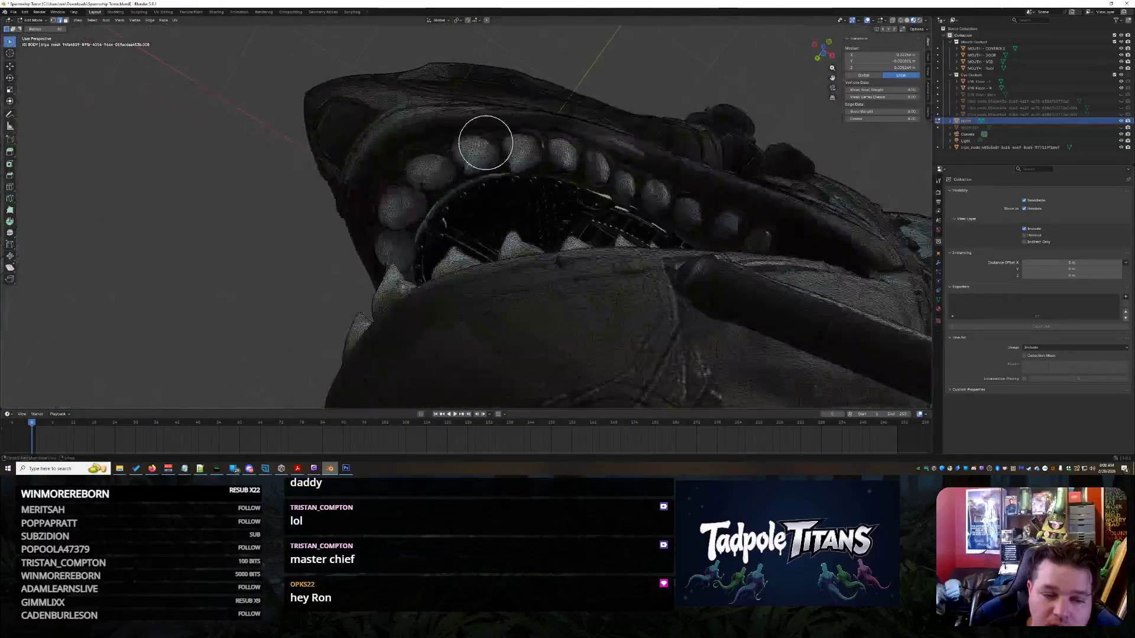
{"action": "scroll", "coordinate": [423, 191], "scroll_direction": "up", "scroll_amount": 6}
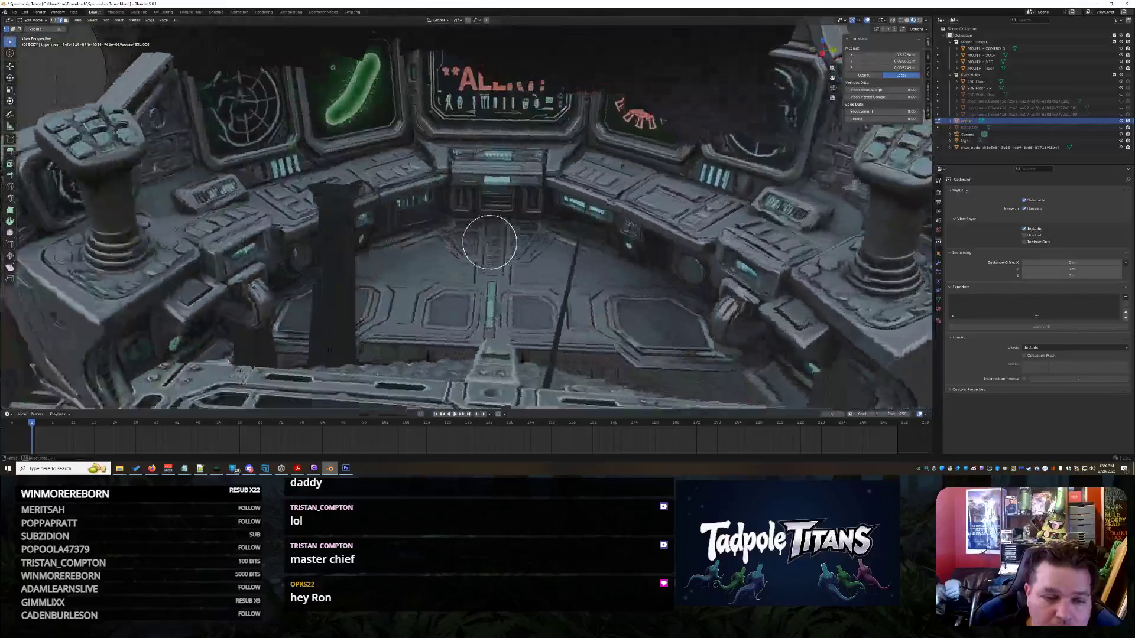
{"action": "mouse_move", "coordinate": [489, 242]}
{"action": "middle_mouse_down"}
{"action": "mouse_move", "coordinate": [499, 211]}
{"action": "mouse_move", "coordinate": [520, 223]}
{"action": "mouse_move", "coordinate": [524, 246]}
{"action": "mouse_move", "coordinate": [406, 260]}
{"action": "middle_mouse_up"}
{"action": "left_click_drag", "start_coordinate": [398, 260], "coordinate": [380, 240]}
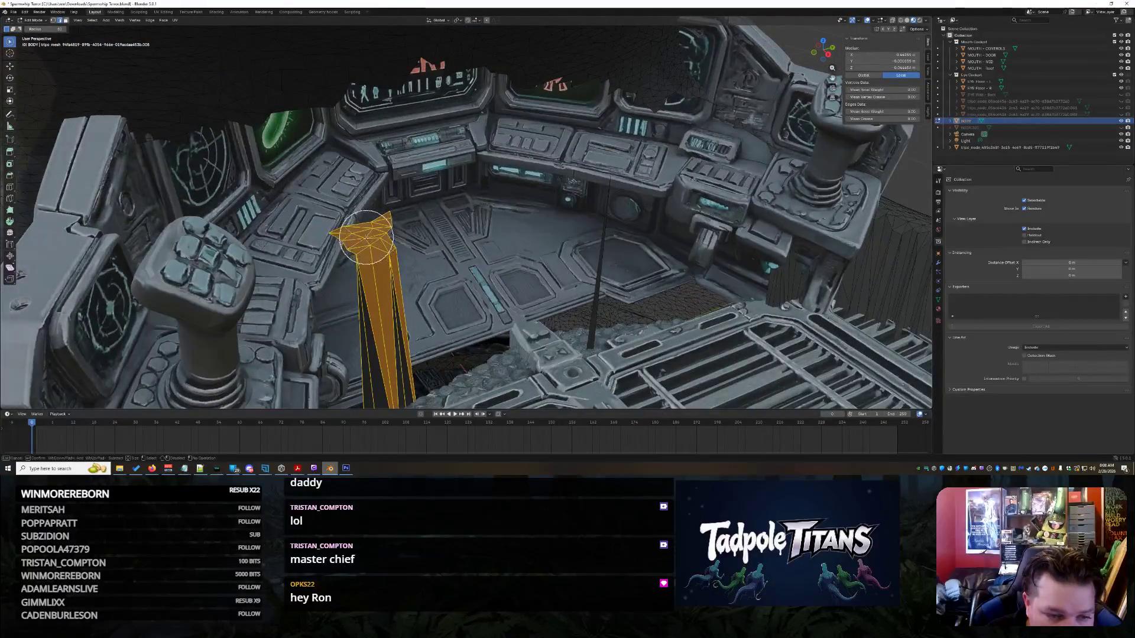
{"action": "mouse_move", "coordinate": [371, 245]}
{"action": "middle_mouse_down"}
{"action": "mouse_move", "coordinate": [392, 279]}
{"action": "mouse_move", "coordinate": [478, 267]}
{"action": "mouse_move", "coordinate": [517, 226]}
{"action": "mouse_move", "coordinate": [538, 236]}
{"action": "mouse_move", "coordinate": [520, 253]}
{"action": "mouse_move", "coordinate": [481, 254]}
{"action": "mouse_move", "coordinate": [426, 304]}
{"action": "mouse_move", "coordinate": [555, 293]}
{"action": "mouse_move", "coordinate": [469, 259]}
{"action": "mouse_move", "coordinate": [464, 210]}
{"action": "mouse_move", "coordinate": [491, 290]}
{"action": "mouse_move", "coordinate": [506, 238]}
{"action": "middle_mouse_up"}
- Circle-select the stray faces above the consoles and over the ALERT screens, extending leftward
{"action": "left_click", "coordinate": [506, 238]}
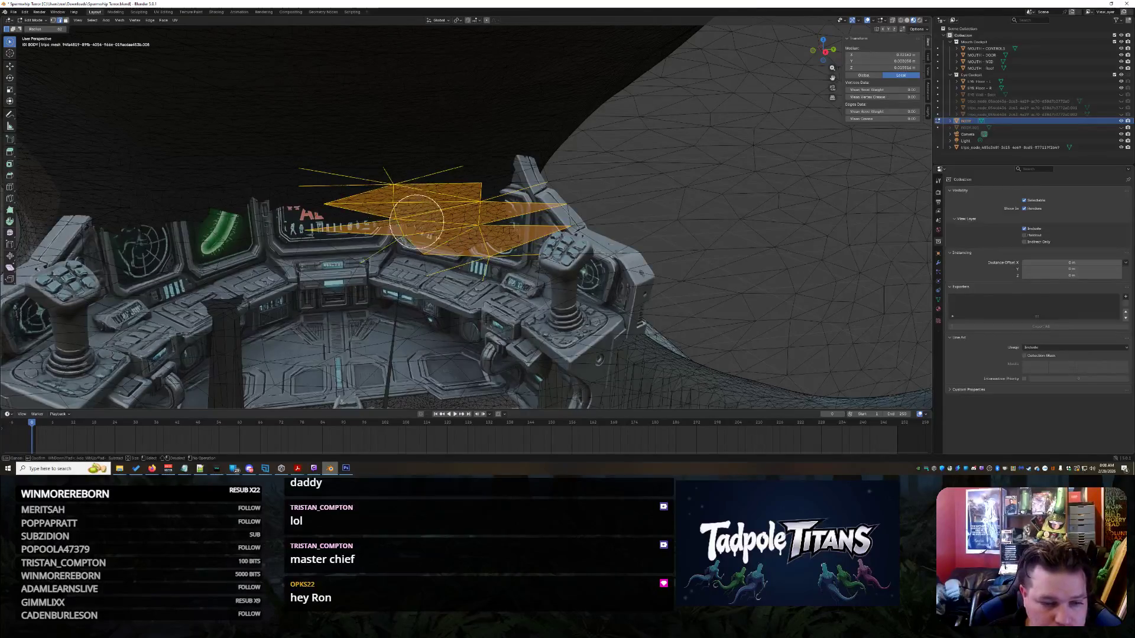
{"action": "mouse_move", "coordinate": [458, 290]}
{"action": "middle_mouse_down"}
{"action": "mouse_move", "coordinate": [506, 278]}
{"action": "mouse_move", "coordinate": [553, 286]}
{"action": "mouse_move", "coordinate": [463, 291]}
{"action": "mouse_move", "coordinate": [451, 286]}
{"action": "mouse_move", "coordinate": [461, 254]}
{"action": "middle_mouse_up"}
{"action": "left_click", "coordinate": [461, 254]}
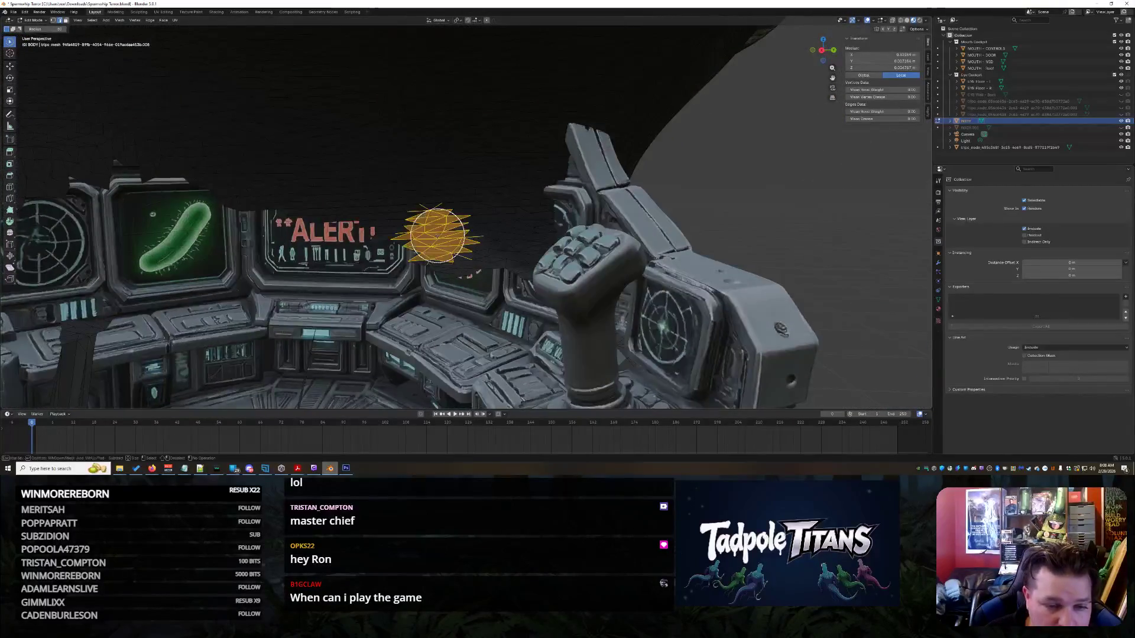
{"action": "mouse_move", "coordinate": [515, 254]}
{"action": "left_mouse_down"}
{"action": "mouse_move", "coordinate": [520, 171]}
{"action": "mouse_move", "coordinate": [461, 160]}
{"action": "mouse_move", "coordinate": [411, 184]}
{"action": "mouse_move", "coordinate": [212, 169]}
{"action": "mouse_move", "coordinate": [486, 217]}
{"action": "left_mouse_up"}
{"action": "mouse_move", "coordinate": [299, 207]}
{"action": "left_mouse_down"}
{"action": "mouse_move", "coordinate": [250, 204]}
{"action": "mouse_move", "coordinate": [142, 154]}
{"action": "mouse_move", "coordinate": [65, 174]}
{"action": "mouse_move", "coordinate": [47, 192]}
{"action": "left_mouse_up"}
{"action": "middle_click_drag", "start_coordinate": [48, 192], "coordinate": [373, 214]}
{"action": "mouse_move", "coordinate": [374, 214]}
{"action": "left_mouse_down"}
{"action": "mouse_move", "coordinate": [355, 186]}
{"action": "mouse_move", "coordinate": [263, 219]}
{"action": "left_mouse_up"}
{"action": "scroll", "coordinate": [358, 272], "scroll_direction": "up", "scroll_amount": 2}
{"action": "scroll", "coordinate": [357, 272], "scroll_direction": "up", "scroll_amount": 2}
- Add the stray patch over the right-hand screen and frame the selection in view
{"action": "mouse_move", "coordinate": [358, 272]}
{"action": "middle_mouse_down"}
{"action": "mouse_move", "coordinate": [407, 292]}
{"action": "mouse_move", "coordinate": [450, 283]}
{"action": "mouse_move", "coordinate": [431, 283]}
{"action": "middle_mouse_up"}
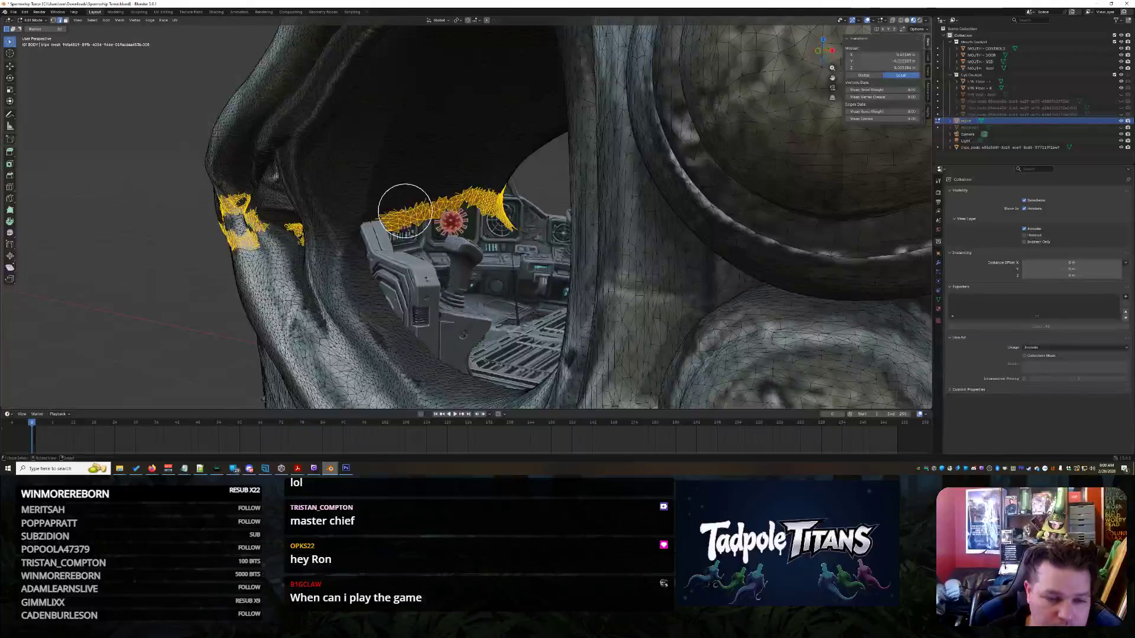
{"action": "middle_click_drag", "start_coordinate": [405, 202], "coordinate": [367, 216]}
{"action": "left_click_drag", "start_coordinate": [367, 215], "coordinate": [358, 228]}
{"action": "middle_click_drag", "start_coordinate": [357, 227], "coordinate": [791, 294]}
{"action": "left_click_drag", "start_coordinate": [856, 290], "coordinate": [727, 234]}
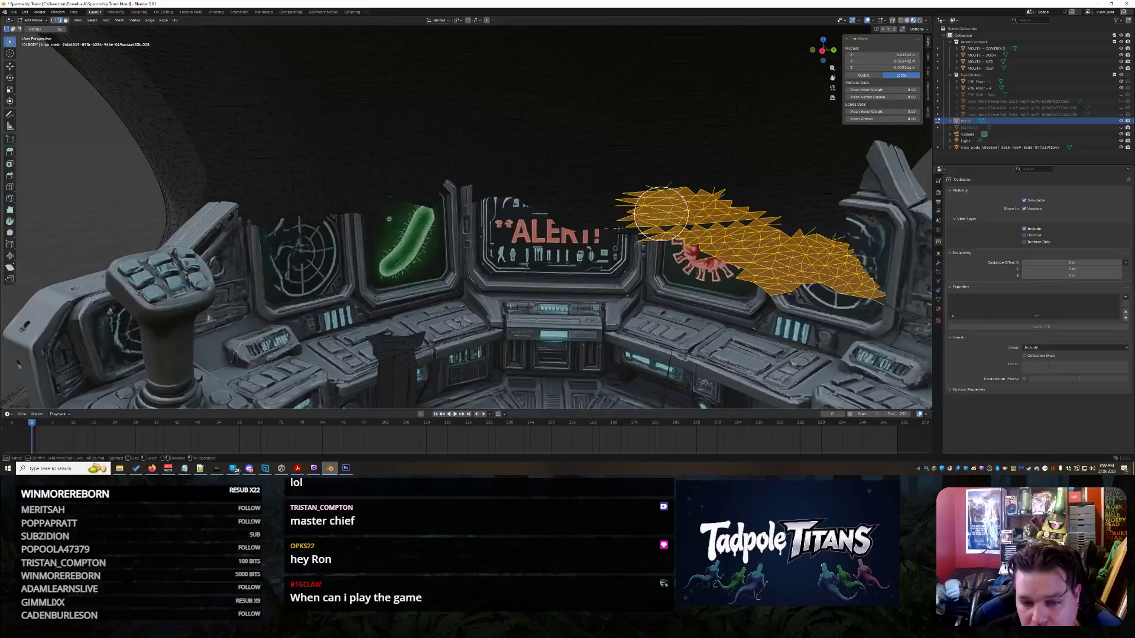
{"action": "key", "text": "KP_Decimal"}
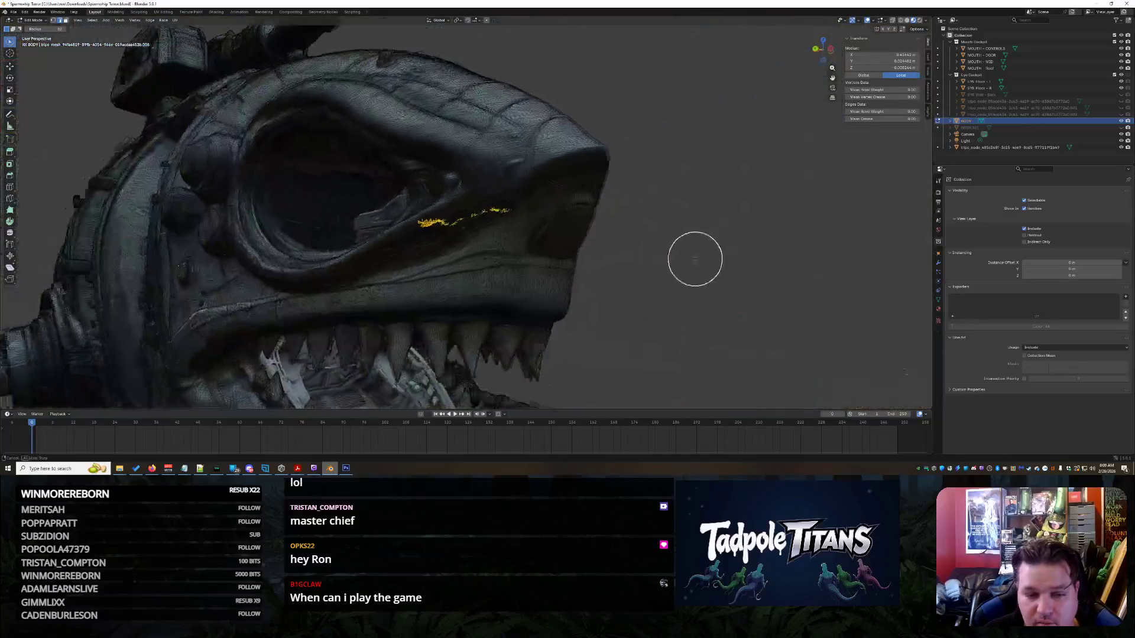
{"action": "mouse_move", "coordinate": [695, 258]}
{"action": "middle_mouse_down"}
{"action": "mouse_move", "coordinate": [727, 258]}
{"action": "mouse_move", "coordinate": [745, 299]}
{"action": "mouse_move", "coordinate": [776, 289]}
{"action": "middle_mouse_up"}
{"action": "scroll", "coordinate": [743, 299], "scroll_direction": "up", "scroll_amount": 5}
{"action": "scroll", "coordinate": [796, 316], "scroll_direction": "up", "scroll_amount": 3}
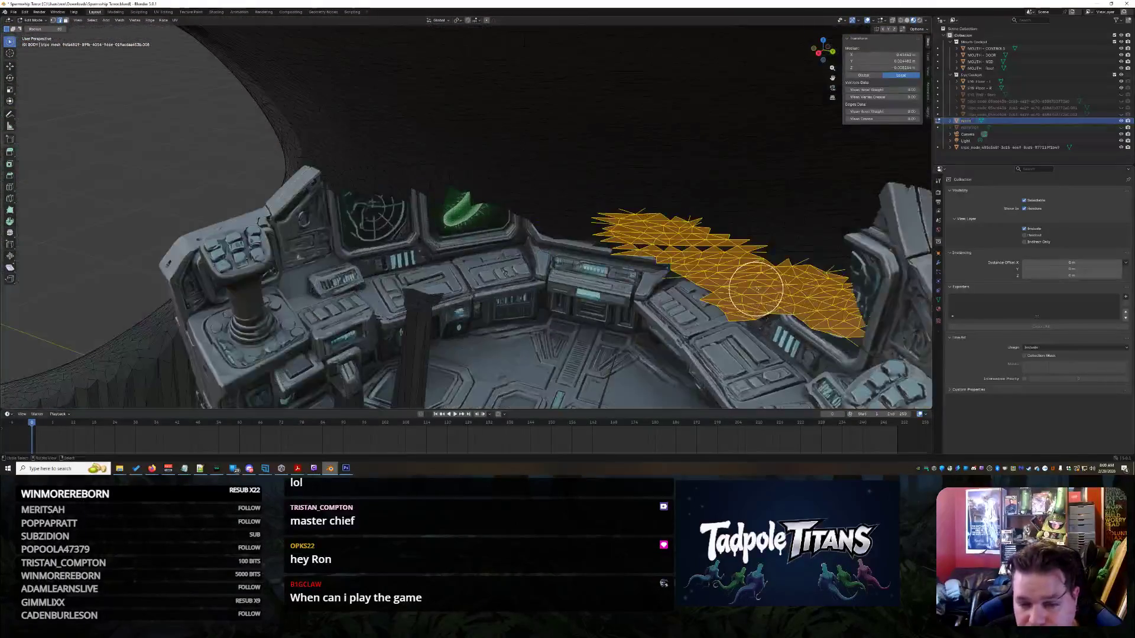
- Circle-select the round stray mesh piece over the right-side console and orbit around to check it
{"action": "left_click_drag", "start_coordinate": [804, 287], "coordinate": [627, 222]}
{"action": "scroll", "coordinate": [752, 260], "scroll_direction": "down", "scroll_amount": 5}
{"action": "mouse_move", "coordinate": [752, 260]}
{"action": "middle_mouse_down"}
{"action": "mouse_move", "coordinate": [639, 225]}
{"action": "mouse_move", "coordinate": [662, 232]}
{"action": "mouse_move", "coordinate": [633, 266]}
{"action": "middle_mouse_up"}
{"action": "scroll", "coordinate": [656, 268], "scroll_direction": "down", "scroll_amount": 5}
{"action": "scroll", "coordinate": [737, 301], "scroll_direction": "up", "scroll_amount": 8}
{"action": "mouse_move", "coordinate": [737, 301]}
{"action": "middle_mouse_down"}
{"action": "mouse_move", "coordinate": [720, 308]}
{"action": "mouse_move", "coordinate": [785, 266]}
{"action": "mouse_move", "coordinate": [803, 271]}
{"action": "mouse_move", "coordinate": [735, 317]}
{"action": "mouse_move", "coordinate": [632, 274]}
{"action": "mouse_move", "coordinate": [663, 283]}
{"action": "mouse_move", "coordinate": [656, 293]}
{"action": "middle_mouse_up"}
{"action": "scroll", "coordinate": [656, 293], "scroll_direction": "up", "scroll_amount": 1}
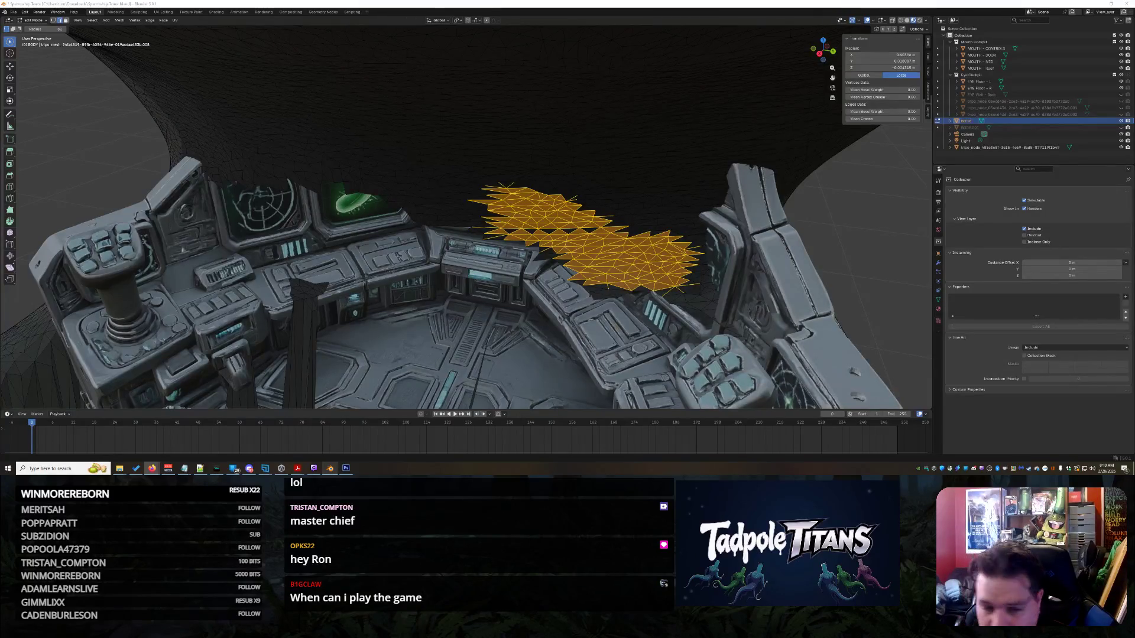
{"action": "mouse_move", "coordinate": [646, 256]}
{"action": "middle_mouse_down"}
{"action": "mouse_move", "coordinate": [711, 223]}
{"action": "mouse_move", "coordinate": [764, 228]}
{"action": "mouse_move", "coordinate": [813, 256]}
{"action": "mouse_move", "coordinate": [855, 248]}
{"action": "mouse_move", "coordinate": [578, 248]}
{"action": "mouse_move", "coordinate": [623, 223]}
{"action": "mouse_move", "coordinate": [603, 220]}
{"action": "mouse_move", "coordinate": [589, 241]}
{"action": "mouse_move", "coordinate": [673, 256]}
{"action": "mouse_move", "coordinate": [651, 255]}
{"action": "middle_mouse_up"}
- Delete the small stray piece's vertices, then reselect the floating sheet and frame it with Numpad period
{"action": "key", "text": "x"}
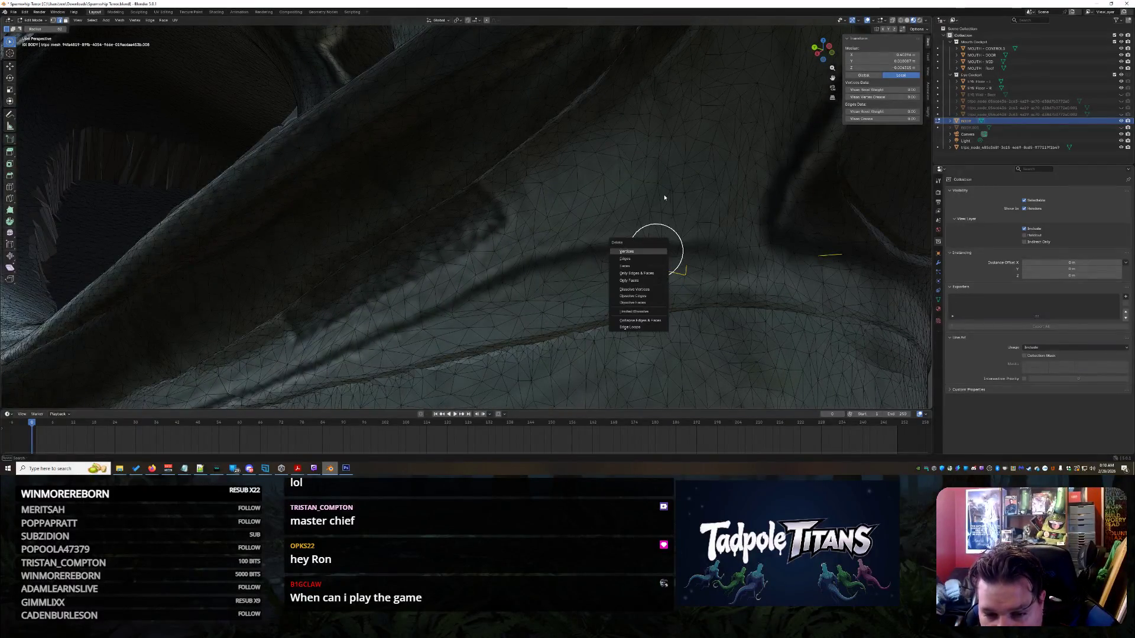
{"action": "key", "text": "Return"}
{"action": "mouse_move", "coordinate": [658, 190]}
{"action": "middle_mouse_down"}
{"action": "mouse_move", "coordinate": [621, 177]}
{"action": "mouse_move", "coordinate": [588, 195]}
{"action": "mouse_move", "coordinate": [646, 226]}
{"action": "middle_mouse_up"}
{"action": "left_click", "coordinate": [560, 188]}
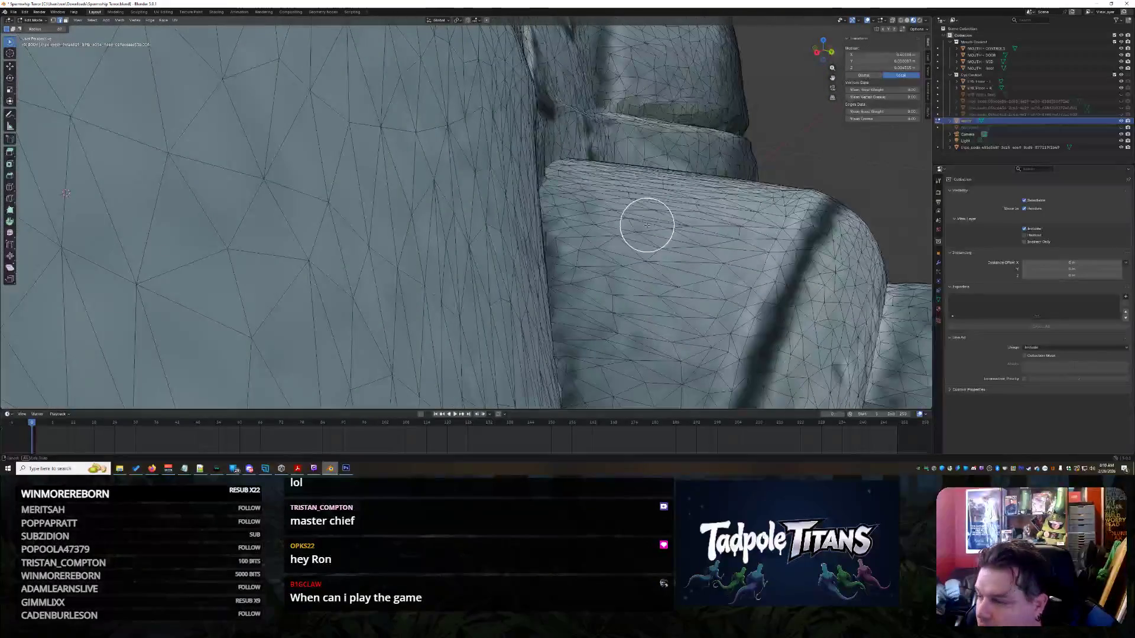
{"action": "key", "text": "KP_Decimal"}
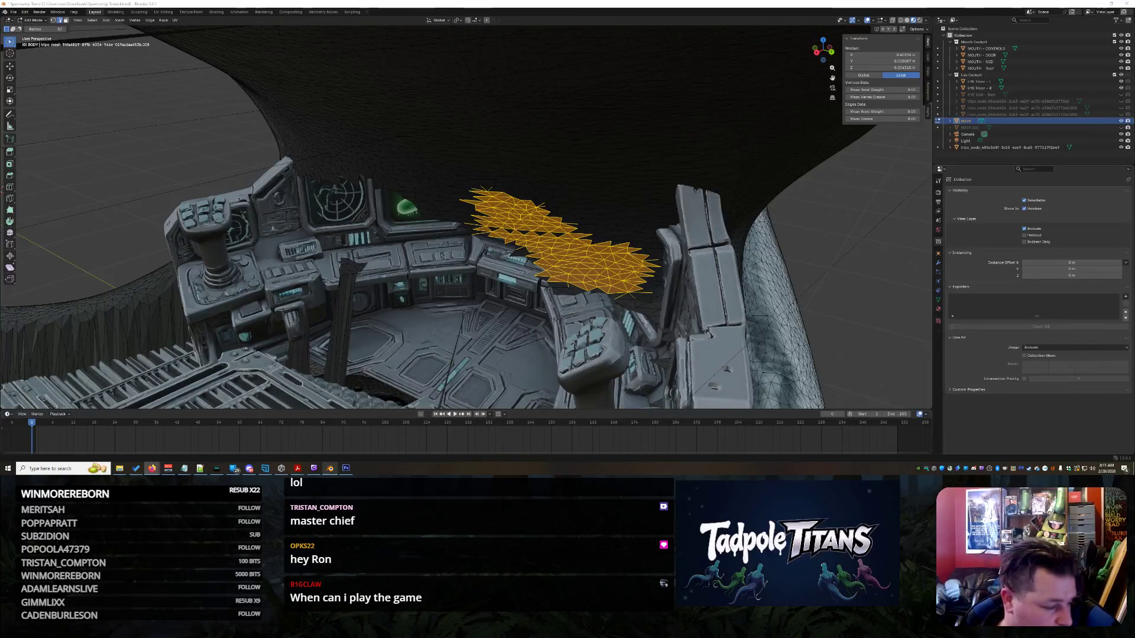
- Narrow the selection to the lower stray edge and its adjacent triangle between the consoles
{"action": "mouse_move", "coordinate": [550, 197]}
{"action": "middle_mouse_down"}
{"action": "mouse_move", "coordinate": [608, 183]}
{"action": "mouse_move", "coordinate": [562, 223]}
{"action": "mouse_move", "coordinate": [594, 233]}
{"action": "mouse_move", "coordinate": [662, 218]}
{"action": "mouse_move", "coordinate": [473, 228]}
{"action": "mouse_move", "coordinate": [646, 266]}
{"action": "mouse_move", "coordinate": [684, 253]}
{"action": "mouse_move", "coordinate": [615, 246]}
{"action": "mouse_move", "coordinate": [523, 264]}
{"action": "mouse_move", "coordinate": [537, 284]}
{"action": "mouse_move", "coordinate": [507, 247]}
{"action": "middle_mouse_up"}
{"action": "left_click_drag", "start_coordinate": [523, 263], "coordinate": [525, 264]}
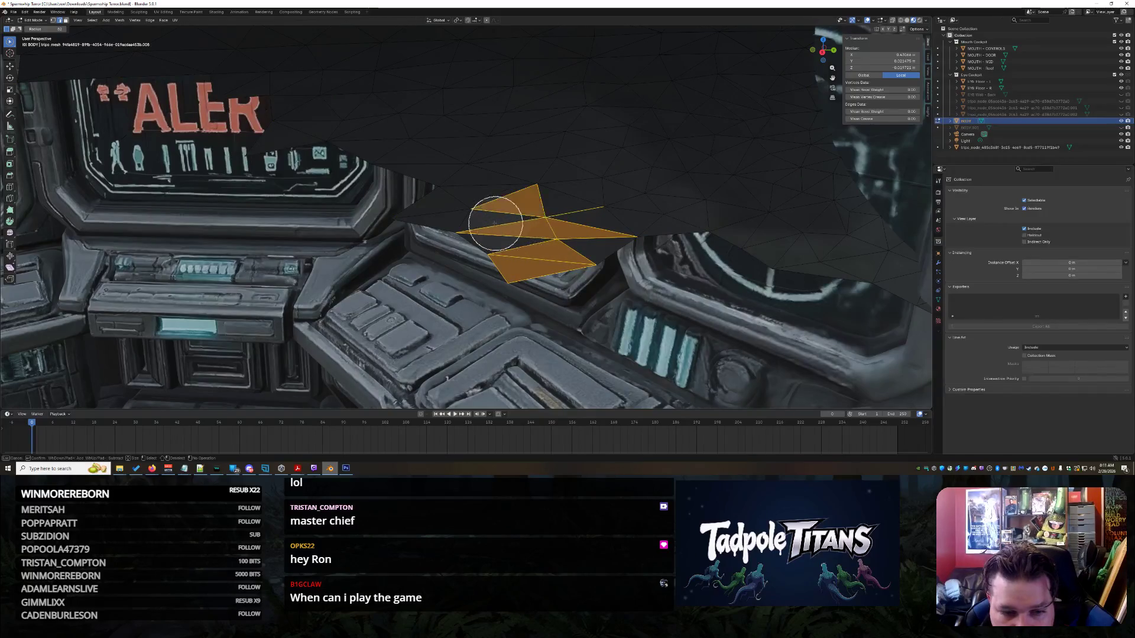
{"action": "middle_click_drag", "start_coordinate": [453, 205], "coordinate": [575, 212]}
{"action": "scroll", "coordinate": [557, 204], "scroll_direction": "down", "scroll_amount": 5}
{"action": "scroll", "coordinate": [583, 253], "scroll_direction": "up", "scroll_amount": 10}
{"action": "mouse_move", "coordinate": [564, 253]}
{"action": "middle_mouse_down"}
{"action": "mouse_move", "coordinate": [628, 240]}
{"action": "mouse_move", "coordinate": [631, 228]}
{"action": "mouse_move", "coordinate": [709, 189]}
{"action": "mouse_move", "coordinate": [757, 192]}
{"action": "mouse_move", "coordinate": [489, 268]}
{"action": "middle_mouse_up"}
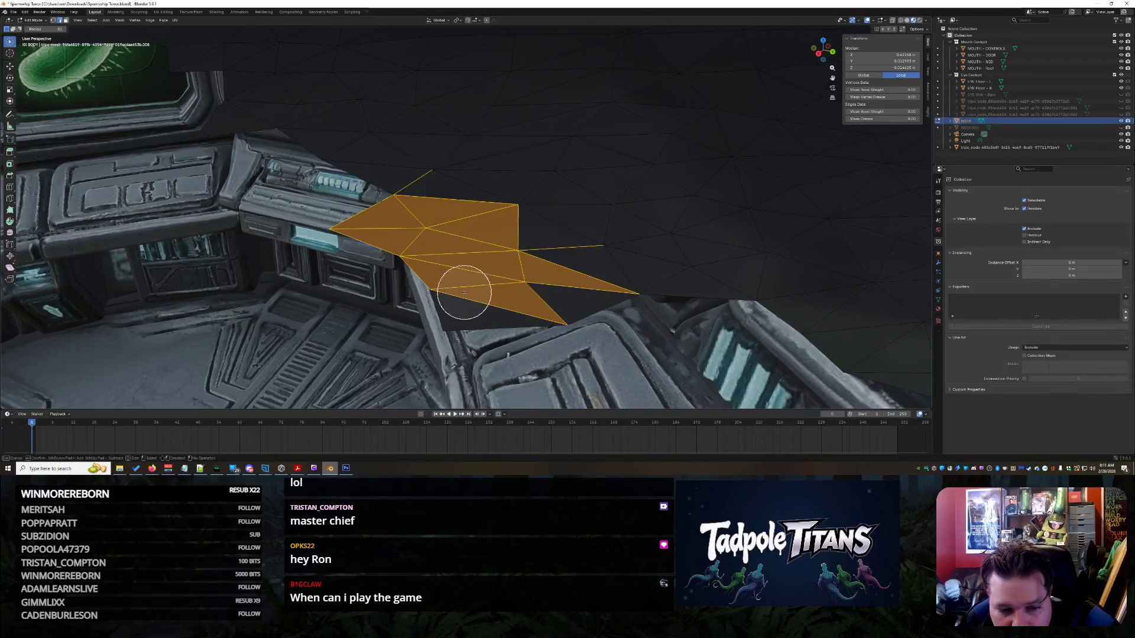
{"action": "scroll", "coordinate": [471, 301], "scroll_direction": "up", "scroll_amount": 4}
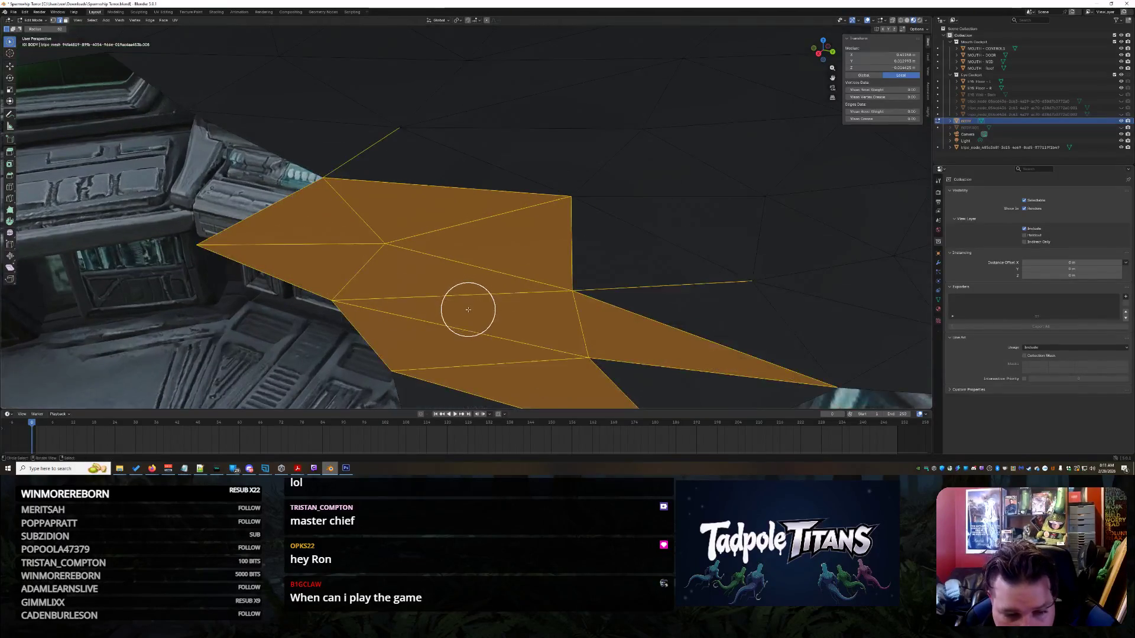
{"action": "mouse_move", "coordinate": [494, 333]}
{"action": "left_mouse_down"}
{"action": "mouse_move", "coordinate": [515, 321]}
{"action": "mouse_move", "coordinate": [494, 345]}
{"action": "mouse_move", "coordinate": [572, 294]}
{"action": "mouse_move", "coordinate": [648, 325]}
{"action": "left_mouse_up"}
{"action": "mouse_move", "coordinate": [649, 324]}
{"action": "middle_mouse_down"}
{"action": "mouse_move", "coordinate": [594, 304]}
{"action": "mouse_move", "coordinate": [672, 278]}
{"action": "mouse_move", "coordinate": [557, 222]}
{"action": "mouse_move", "coordinate": [578, 233]}
{"action": "mouse_move", "coordinate": [555, 246]}
{"action": "mouse_move", "coordinate": [679, 279]}
{"action": "mouse_move", "coordinate": [649, 293]}
{"action": "mouse_move", "coordinate": [620, 279]}
{"action": "mouse_move", "coordinate": [616, 292]}
{"action": "middle_mouse_up"}
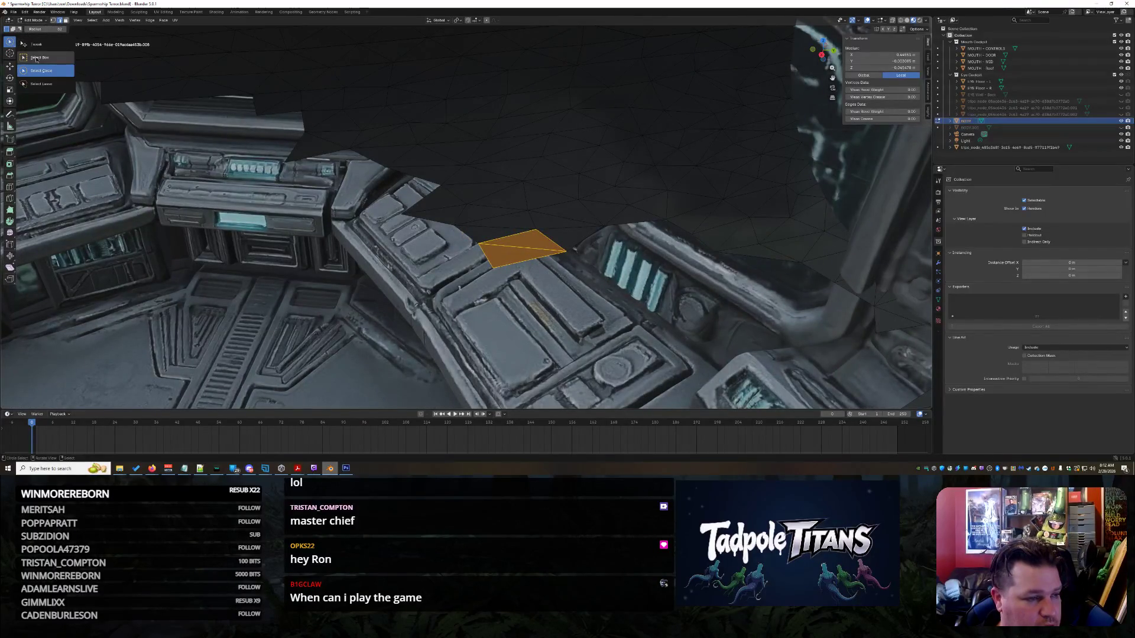
{"action": "scroll", "coordinate": [528, 267], "scroll_direction": "up", "scroll_amount": 2}
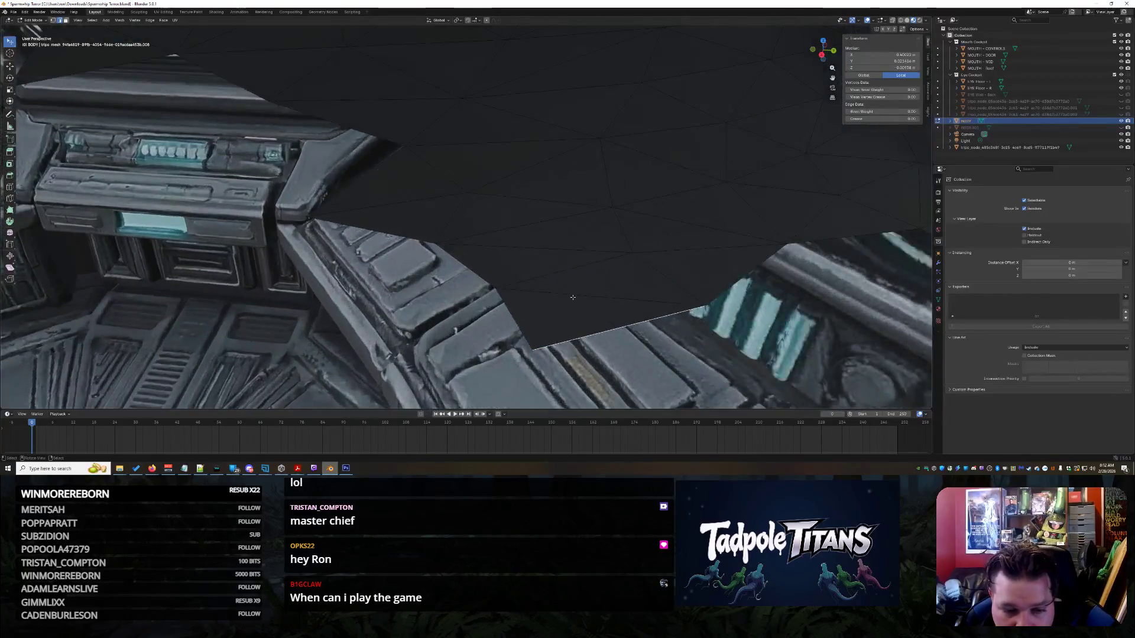
{"action": "left_click", "coordinate": [585, 306]}
{"action": "mouse_move", "coordinate": [581, 305]}
{"action": "middle_mouse_down"}
{"action": "mouse_move", "coordinate": [631, 195]}
{"action": "mouse_move", "coordinate": [823, 94]}
{"action": "mouse_move", "coordinate": [793, 112]}
{"action": "mouse_move", "coordinate": [705, 268]}
{"action": "mouse_move", "coordinate": [470, 320]}
{"action": "middle_mouse_up"}
{"action": "key", "text": "ctrl+l"}
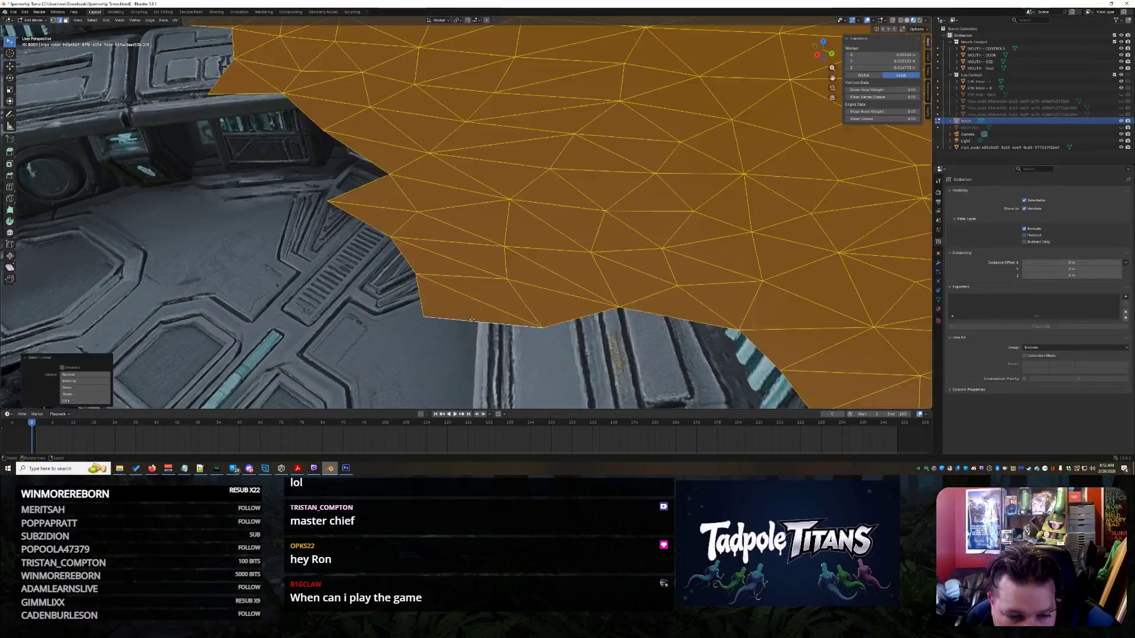
{"action": "mouse_move", "coordinate": [499, 279]}
{"action": "middle_mouse_down"}
{"action": "mouse_move", "coordinate": [632, 226]}
{"action": "mouse_move", "coordinate": [780, 321]}
{"action": "mouse_move", "coordinate": [683, 390]}
{"action": "middle_mouse_up"}
{"action": "scroll", "coordinate": [635, 273], "scroll_direction": "up", "scroll_amount": 6}
{"action": "mouse_move", "coordinate": [635, 273]}
{"action": "middle_mouse_down"}
{"action": "mouse_move", "coordinate": [645, 275]}
{"action": "mouse_move", "coordinate": [607, 266]}
{"action": "mouse_move", "coordinate": [613, 275]}
{"action": "middle_mouse_up"}
{"action": "scroll", "coordinate": [635, 273], "scroll_direction": "up", "scroll_amount": 5}
{"action": "scroll", "coordinate": [607, 271], "scroll_direction": "down", "scroll_amount": 10}
{"action": "scroll", "coordinate": [609, 273], "scroll_direction": "up", "scroll_amount": 3}
{"action": "scroll", "coordinate": [610, 274], "scroll_direction": "up", "scroll_amount": 4}
{"action": "scroll", "coordinate": [611, 274], "scroll_direction": "up", "scroll_amount": 3}
{"action": "scroll", "coordinate": [613, 275], "scroll_direction": "down", "scroll_amount": 12}
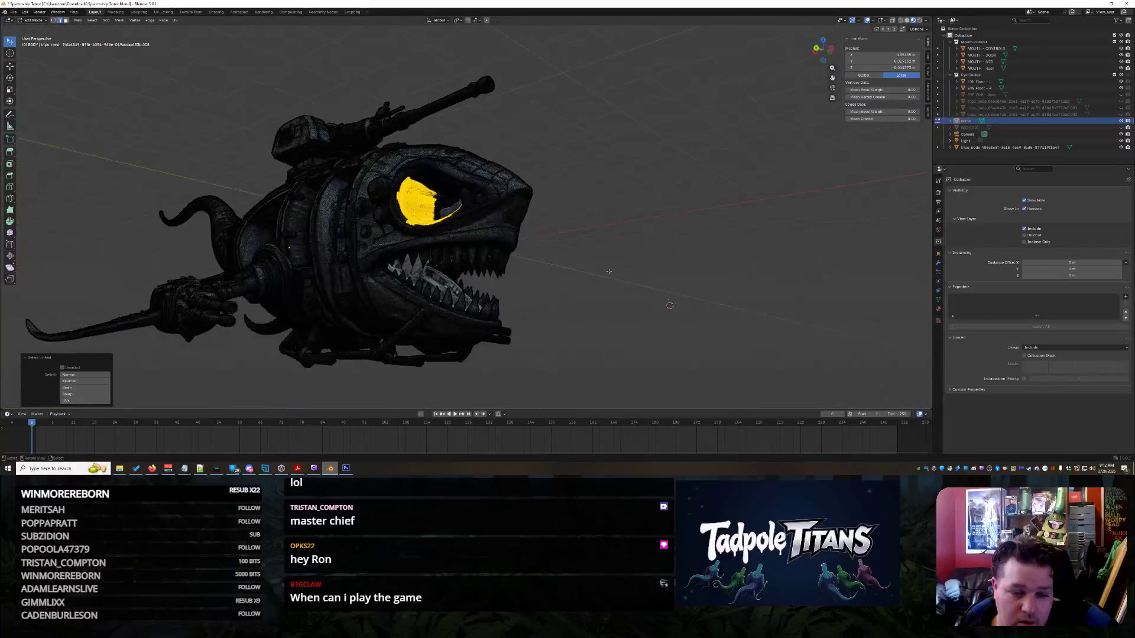
{"action": "left_click", "coordinate": [608, 271]}
{"action": "scroll", "coordinate": [621, 256], "scroll_direction": "down", "scroll_amount": 3}
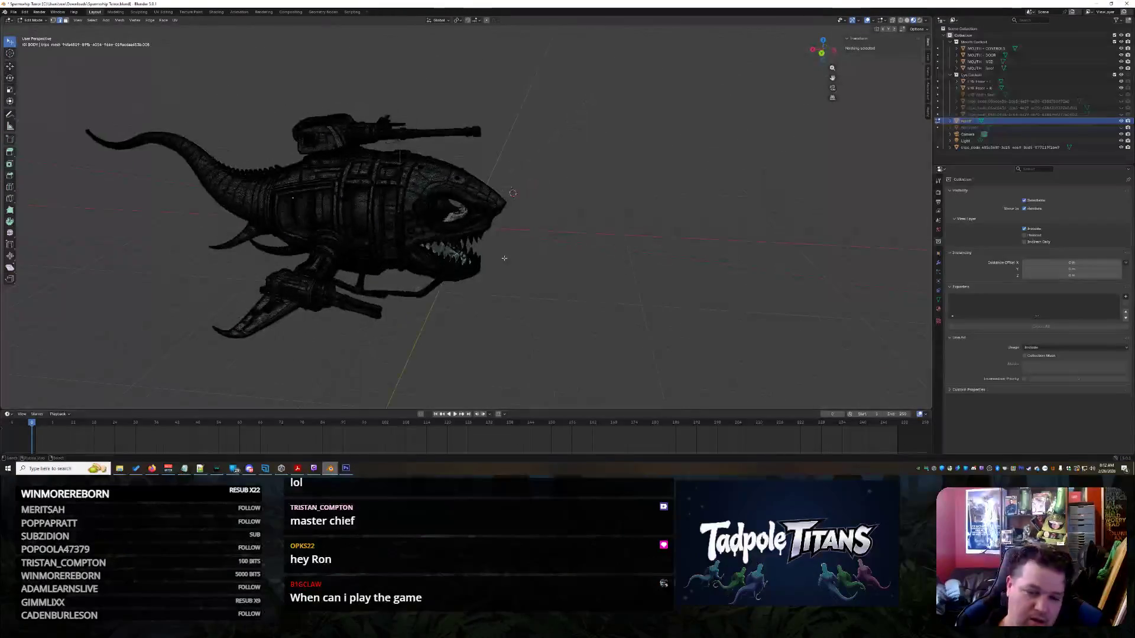
{"action": "scroll", "coordinate": [504, 258], "scroll_direction": "up", "scroll_amount": 6}
{"action": "scroll", "coordinate": [504, 258], "scroll_direction": "up", "scroll_amount": 3}
{"action": "mouse_move", "coordinate": [505, 258]}
{"action": "middle_mouse_down"}
{"action": "mouse_move", "coordinate": [546, 274]}
{"action": "mouse_move", "coordinate": [621, 237]}
{"action": "mouse_move", "coordinate": [650, 204]}
{"action": "mouse_move", "coordinate": [297, 249]}
{"action": "mouse_move", "coordinate": [418, 229]}
{"action": "middle_mouse_up"}
{"action": "scroll", "coordinate": [666, 200], "scroll_direction": "up", "scroll_amount": 2}
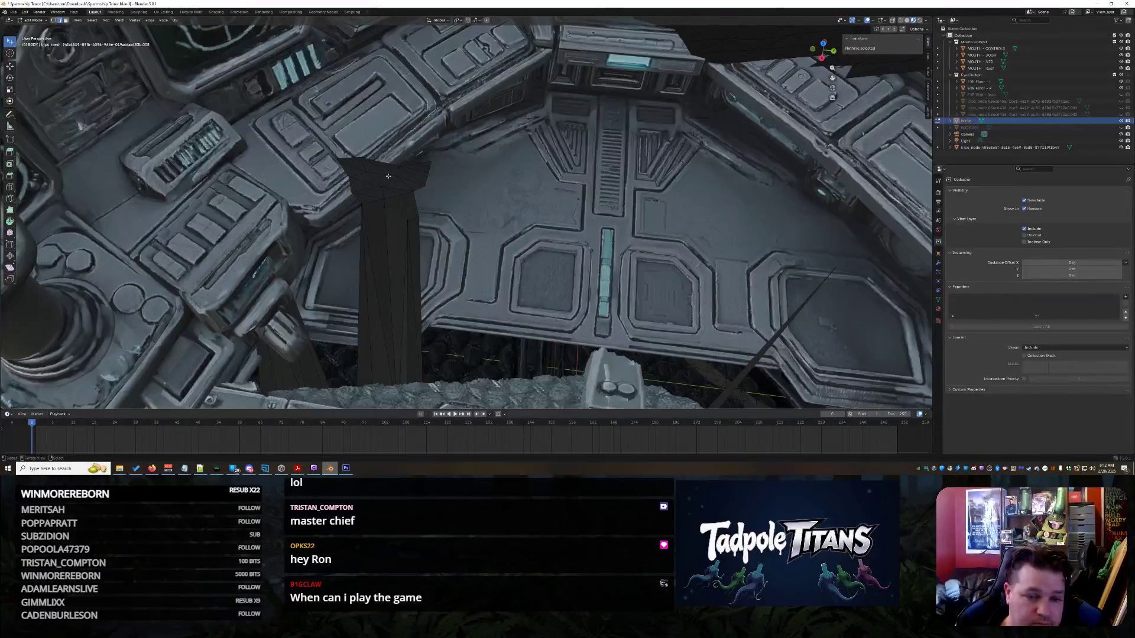
- Select the dark stray pillar from its top edge with Ctrl+L and delete it
{"action": "scroll", "coordinate": [384, 175], "scroll_direction": "up", "scroll_amount": 8}
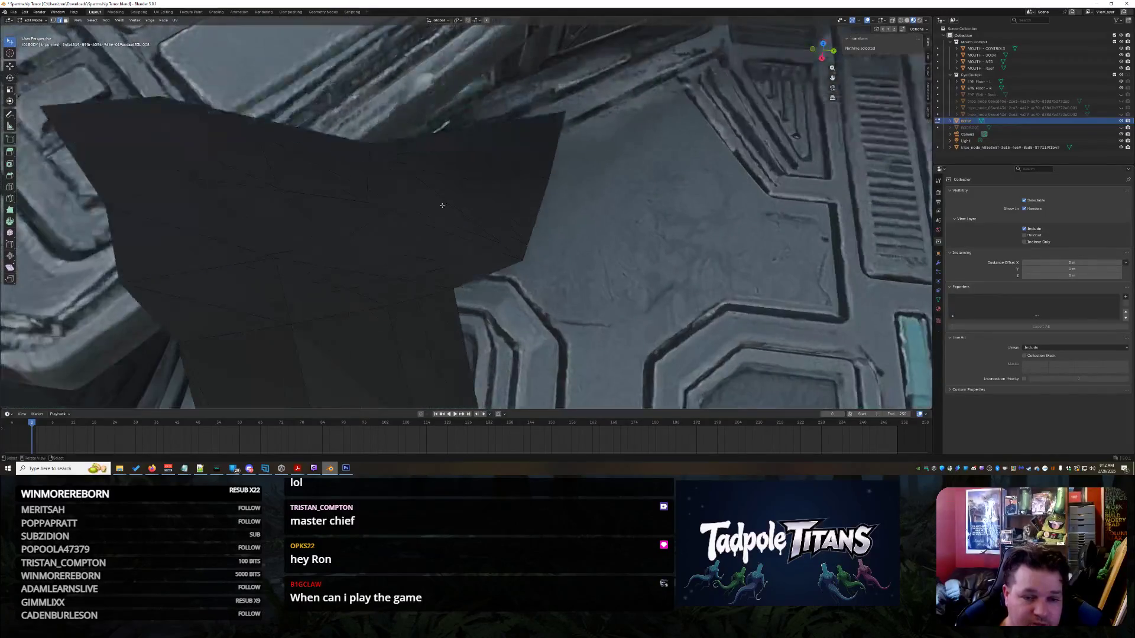
{"action": "left_click", "coordinate": [341, 142]}
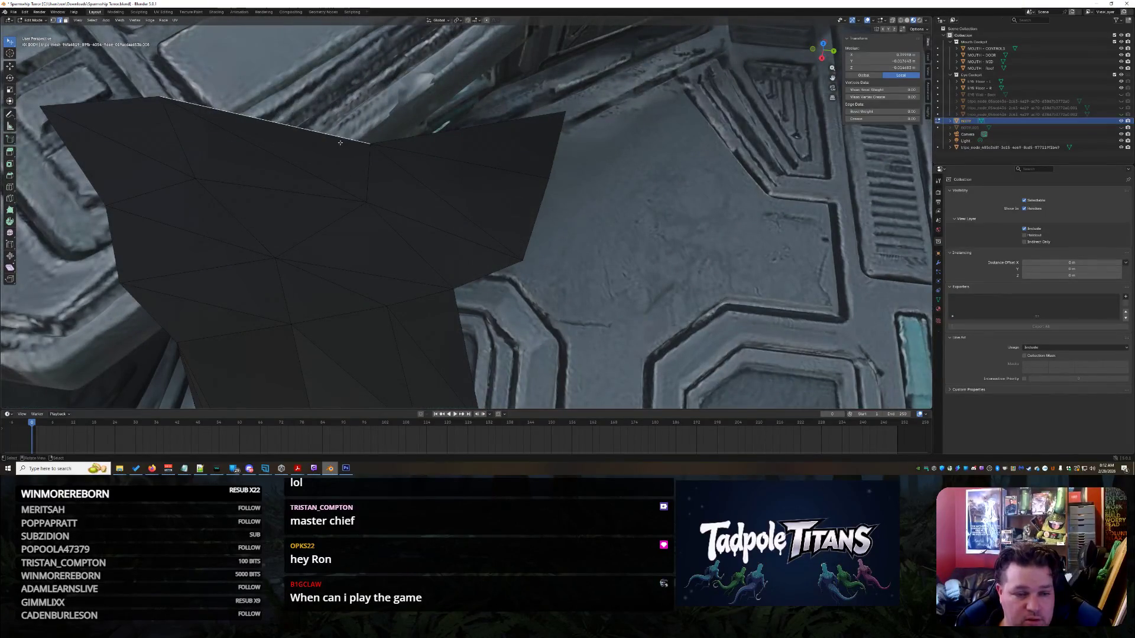
{"action": "key", "text": "ctrl+l"}
{"action": "scroll", "coordinate": [341, 142], "scroll_direction": "down", "scroll_amount": 10}
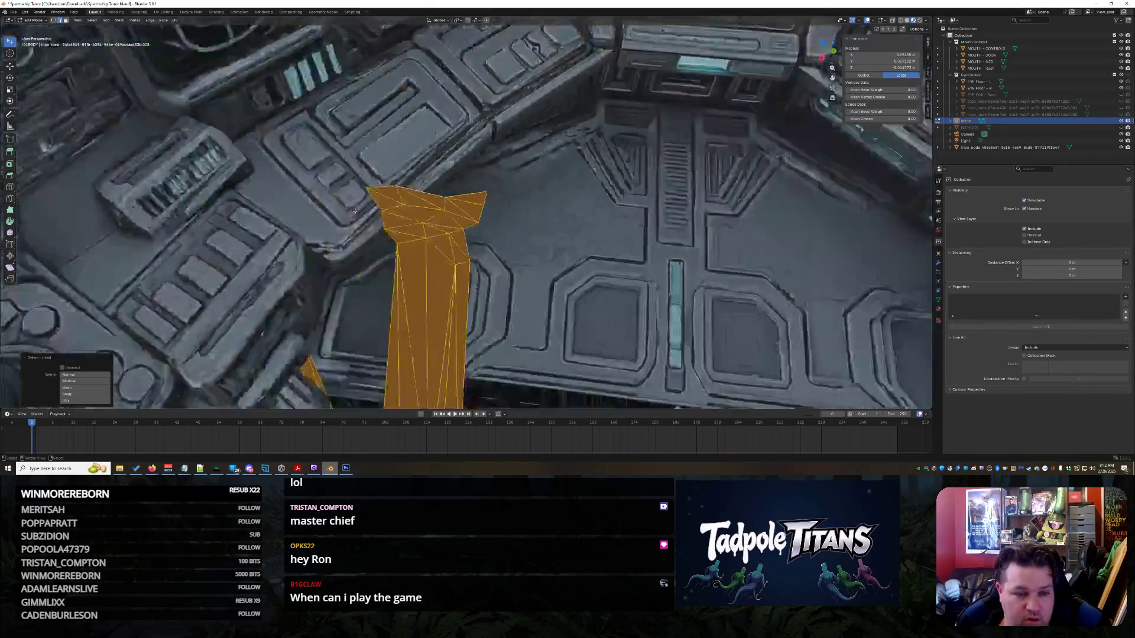
{"action": "mouse_move", "coordinate": [413, 177]}
{"action": "middle_mouse_down"}
{"action": "mouse_move", "coordinate": [551, 231]}
{"action": "mouse_move", "coordinate": [614, 209]}
{"action": "mouse_move", "coordinate": [675, 233]}
{"action": "mouse_move", "coordinate": [653, 258]}
{"action": "middle_mouse_up"}
{"action": "scroll", "coordinate": [551, 232], "scroll_direction": "down", "scroll_amount": 6}
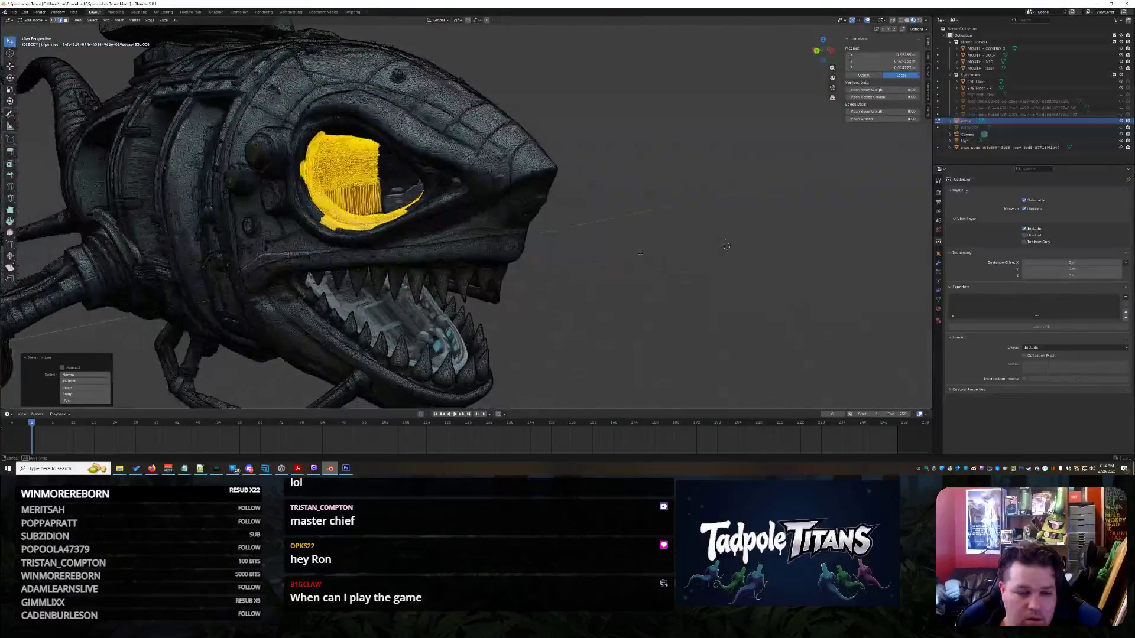
{"action": "scroll", "coordinate": [657, 256], "scroll_direction": "up", "scroll_amount": 10}
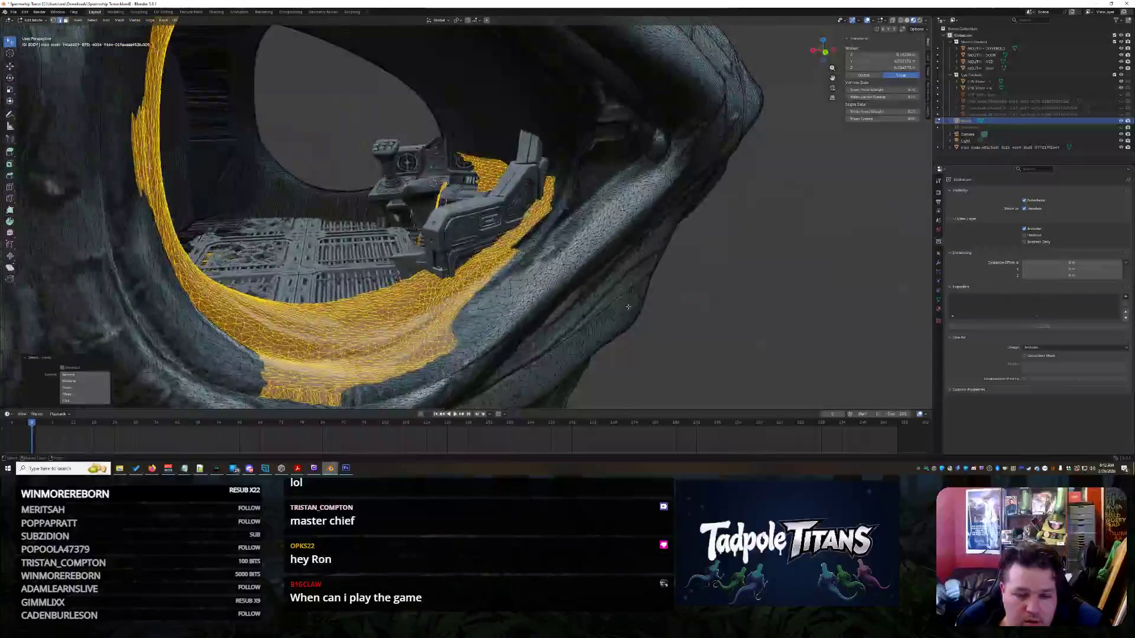
{"action": "scroll", "coordinate": [657, 257], "scroll_direction": "down", "scroll_amount": 10}
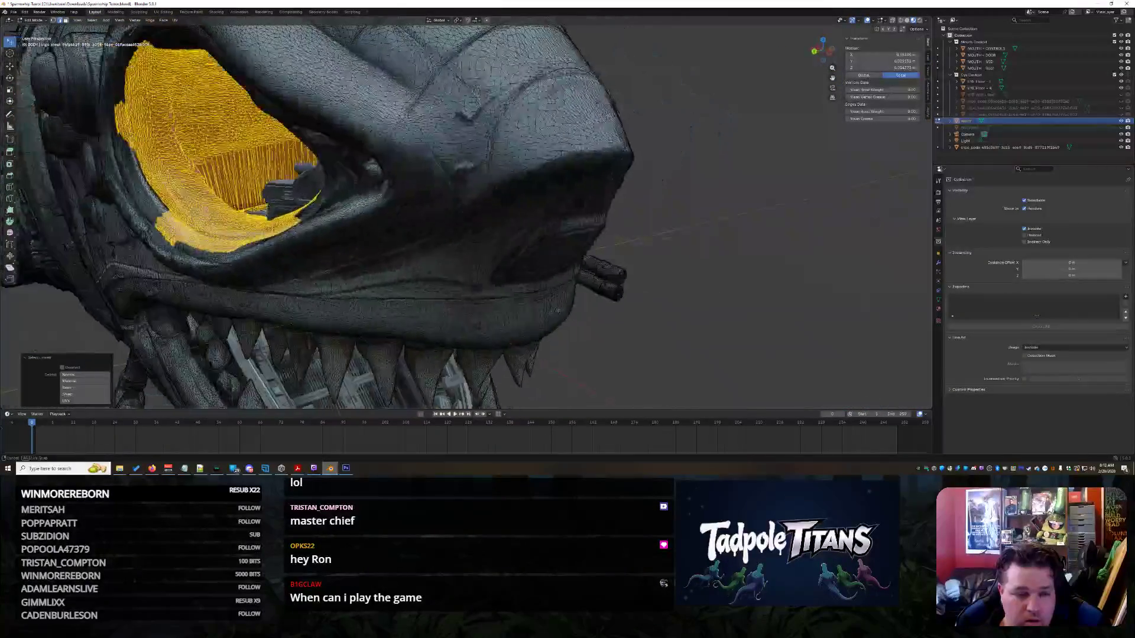
{"action": "middle_click_drag", "start_coordinate": [561, 295], "coordinate": [581, 307]}
{"action": "scroll", "coordinate": [581, 307], "scroll_direction": "up", "scroll_amount": 10}
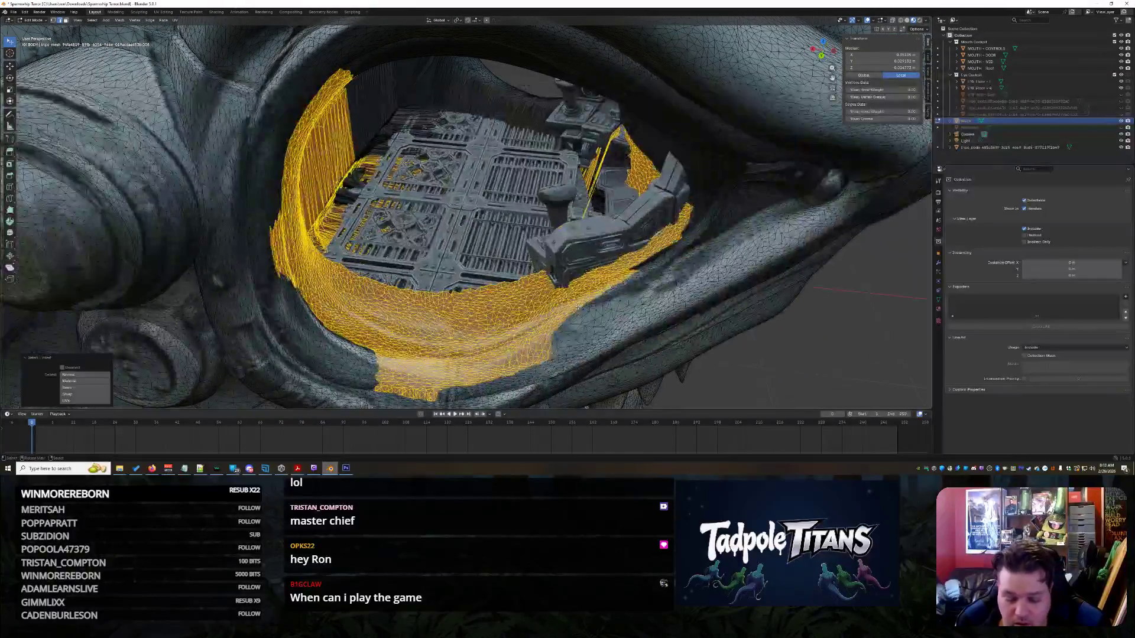
{"action": "key", "text": "x"}
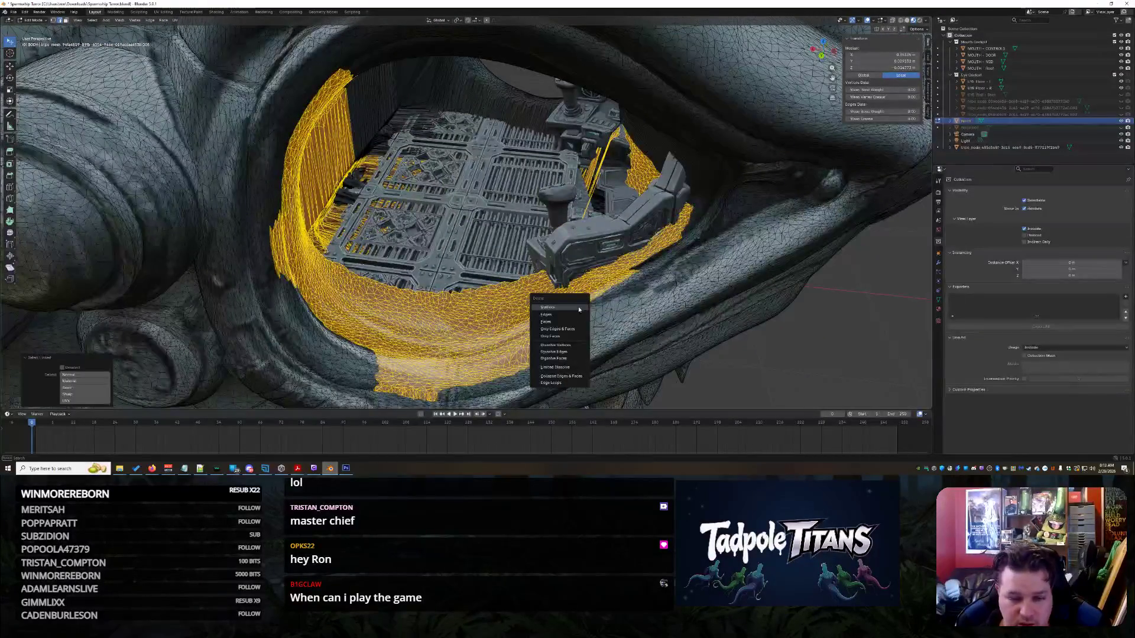
{"action": "key", "text": "Return"}
- Select the connected cockpit shell mesh with Ctrl+L
{"action": "scroll", "coordinate": [646, 313], "scroll_direction": "down", "scroll_amount": 8}
{"action": "middle_click_drag", "start_coordinate": [646, 314], "coordinate": [614, 295]}
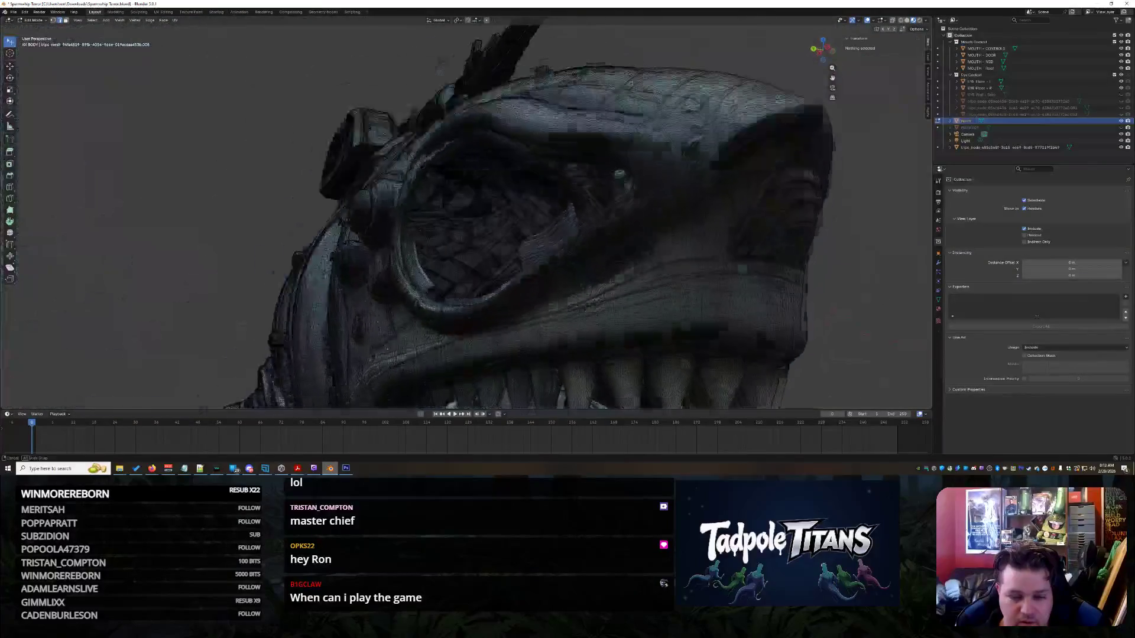
{"action": "scroll", "coordinate": [614, 296], "scroll_direction": "up", "scroll_amount": 8}
{"action": "scroll", "coordinate": [596, 245], "scroll_direction": "down", "scroll_amount": 5}
{"action": "mouse_move", "coordinate": [595, 245]}
{"action": "middle_mouse_down"}
{"action": "mouse_move", "coordinate": [605, 318]}
{"action": "mouse_move", "coordinate": [499, 310]}
{"action": "middle_mouse_up"}
{"action": "scroll", "coordinate": [606, 317], "scroll_direction": "up", "scroll_amount": 10}
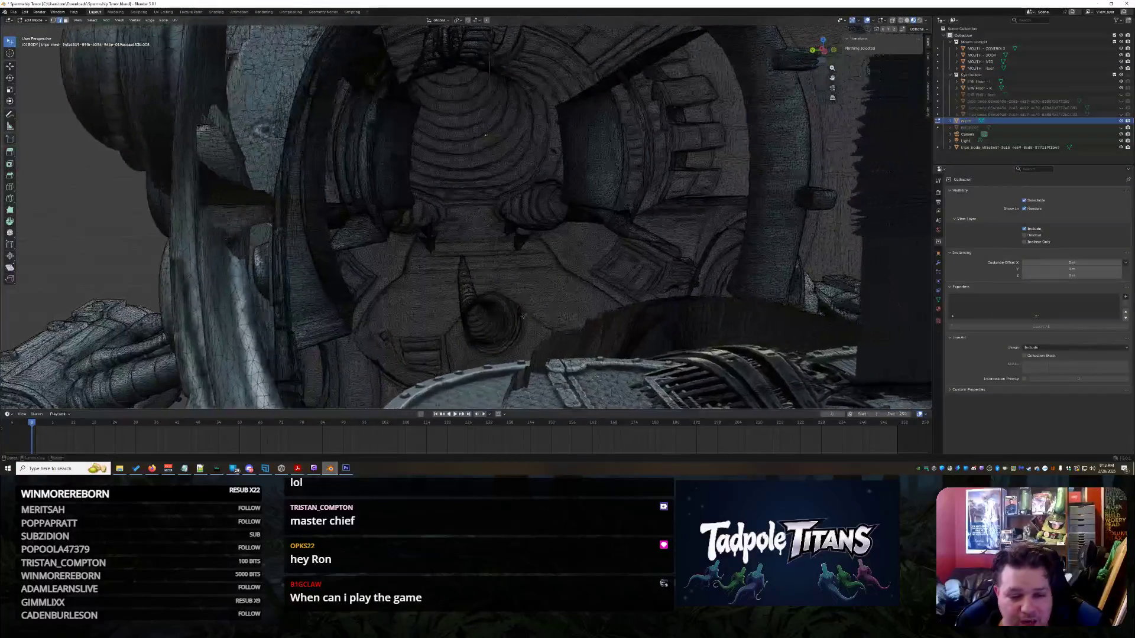
{"action": "scroll", "coordinate": [499, 311], "scroll_direction": "up", "scroll_amount": 5}
{"action": "scroll", "coordinate": [499, 310], "scroll_direction": "down", "scroll_amount": 6}
{"action": "scroll", "coordinate": [427, 319], "scroll_direction": "up", "scroll_amount": 6}
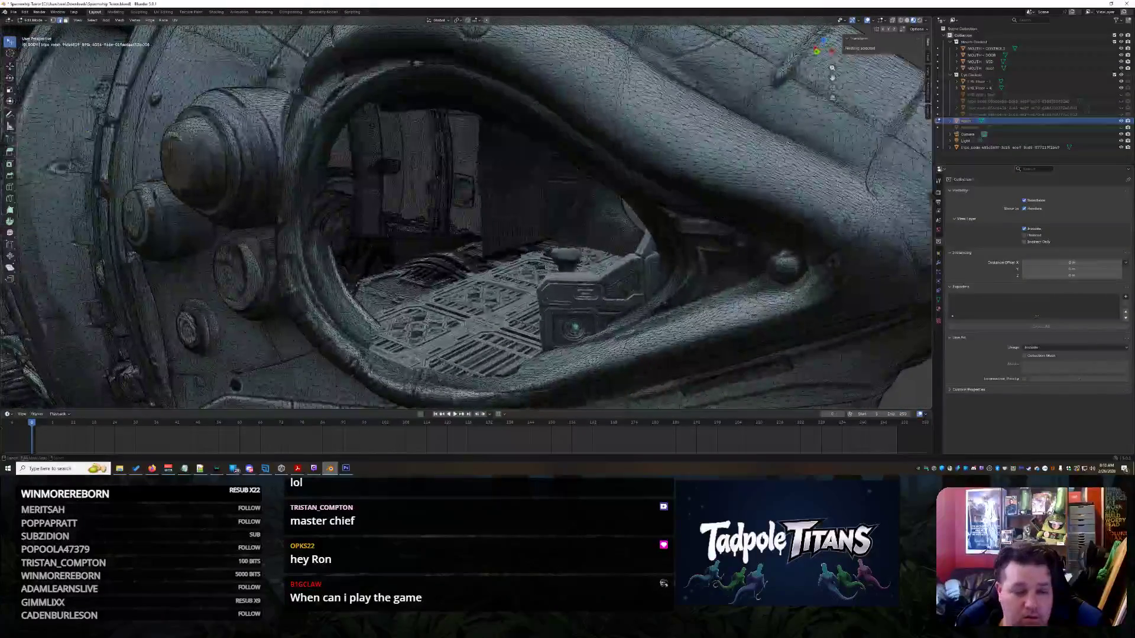
{"action": "scroll", "coordinate": [471, 302], "scroll_direction": "down", "scroll_amount": 4}
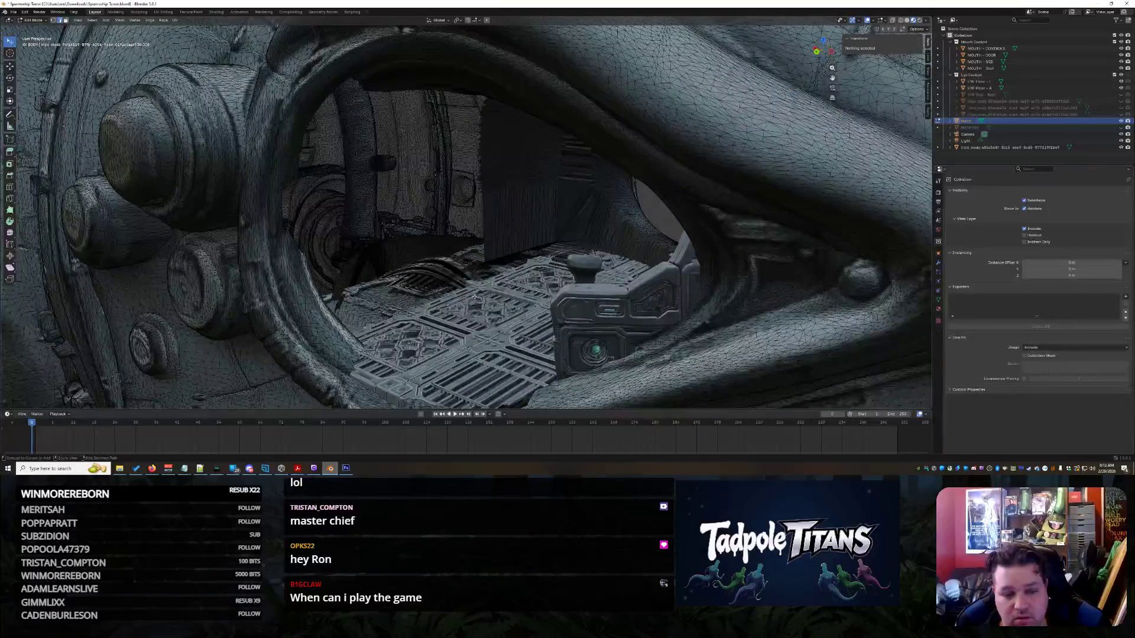
{"action": "key", "text": "ctrl+l"}
{"action": "scroll", "coordinate": [474, 297], "scroll_direction": "down", "scroll_amount": 5}
{"action": "middle_click_drag", "start_coordinate": [475, 297], "coordinate": [389, 293]}
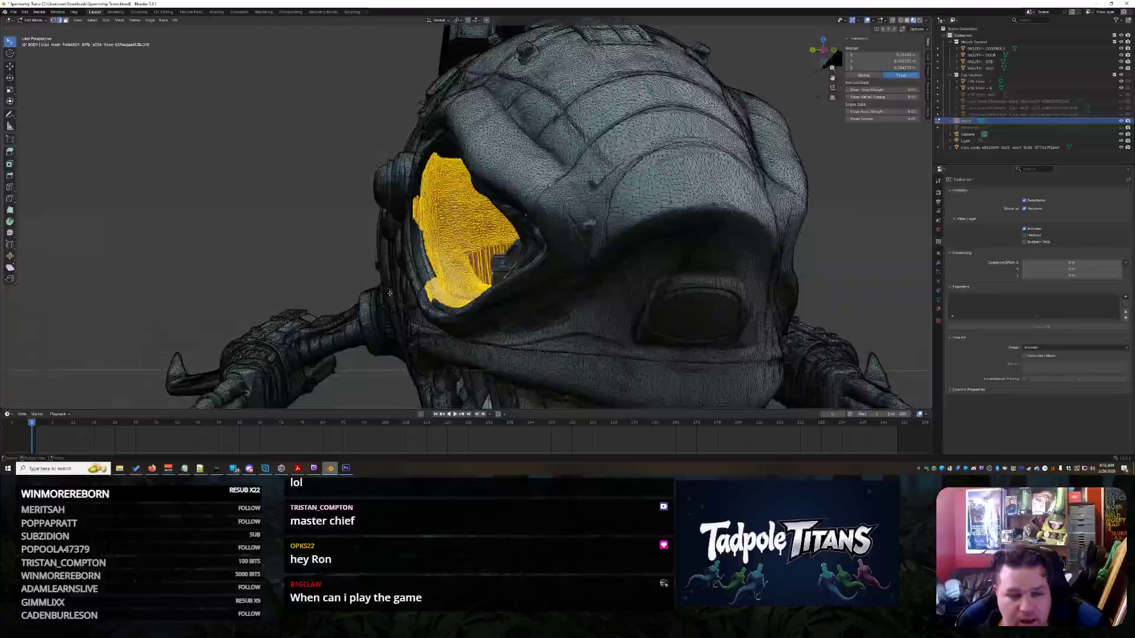
{"action": "scroll", "coordinate": [389, 293], "scroll_direction": "up", "scroll_amount": 3}
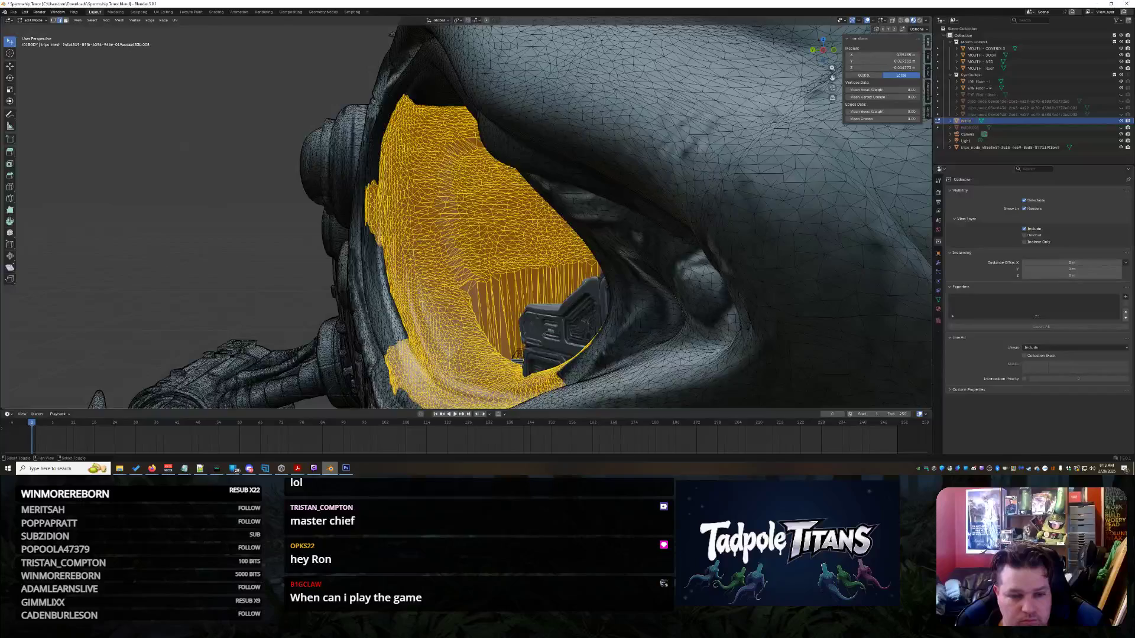
- Switch to circle selection and deselect faces along the mesh edge, spike and lower middle
{"action": "left_click", "coordinate": [11, 44]}
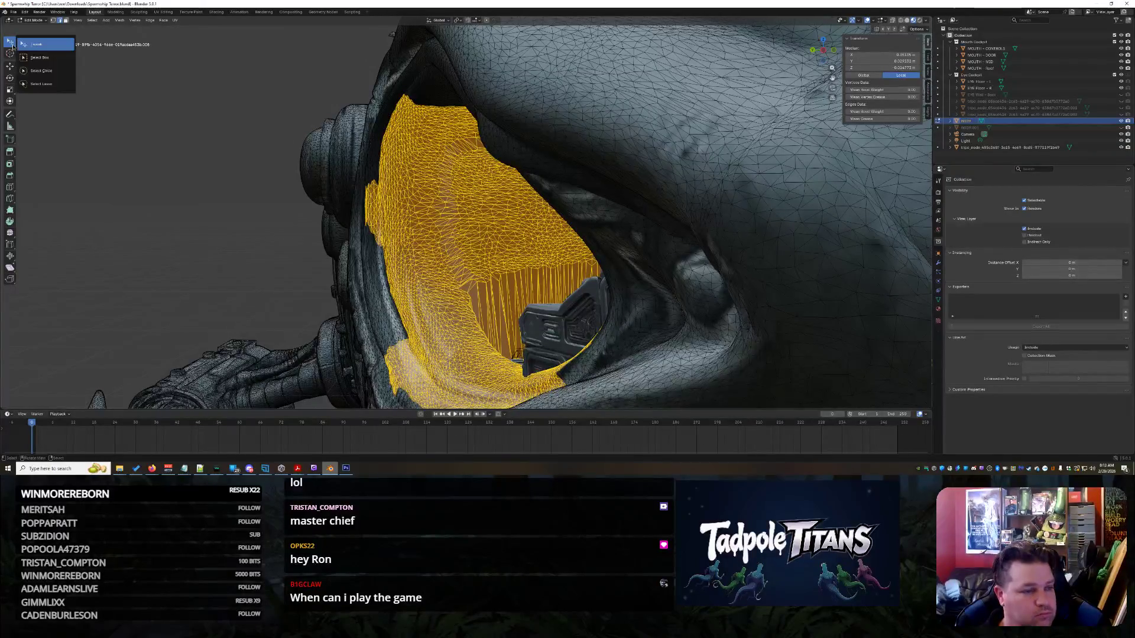
{"action": "left_click", "coordinate": [40, 70]}
{"action": "scroll", "coordinate": [275, 191], "scroll_direction": "up", "scroll_amount": 5}
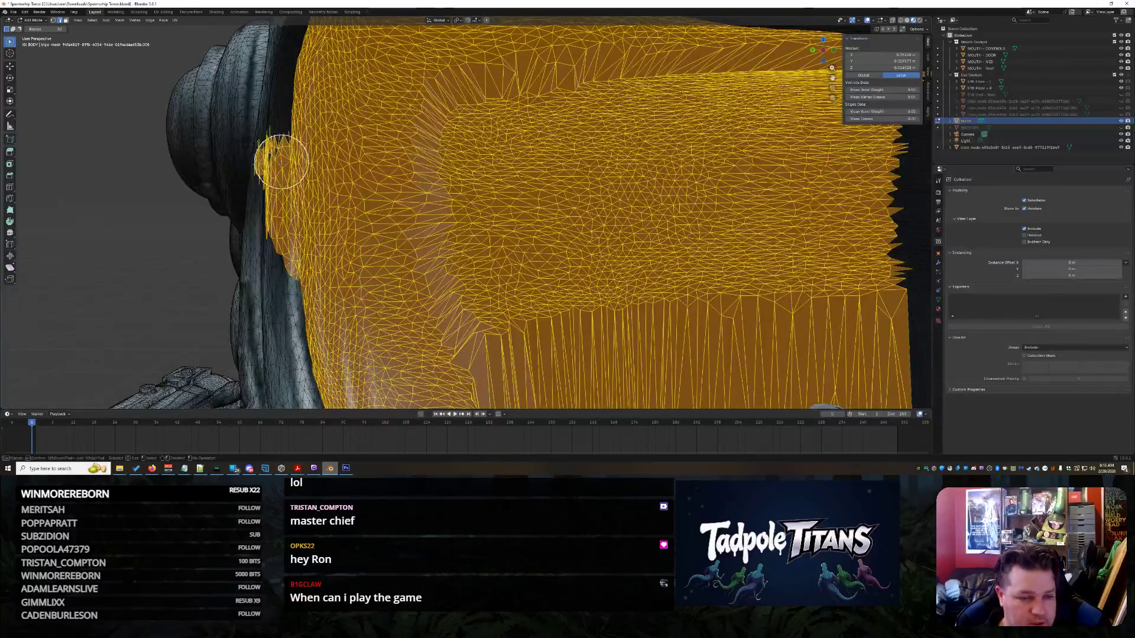
{"action": "left_click_drag", "start_coordinate": [281, 158], "coordinate": [281, 176]}
{"action": "mouse_move", "coordinate": [282, 158]}
{"action": "middle_mouse_down"}
{"action": "mouse_move", "coordinate": [260, 215]}
{"action": "mouse_move", "coordinate": [281, 152]}
{"action": "mouse_move", "coordinate": [292, 261]}
{"action": "mouse_move", "coordinate": [245, 284]}
{"action": "mouse_move", "coordinate": [601, 274]}
{"action": "mouse_move", "coordinate": [379, 225]}
{"action": "mouse_move", "coordinate": [406, 337]}
{"action": "mouse_move", "coordinate": [461, 83]}
{"action": "mouse_move", "coordinate": [527, 43]}
{"action": "mouse_move", "coordinate": [475, 67]}
{"action": "mouse_move", "coordinate": [375, 259]}
{"action": "mouse_move", "coordinate": [544, 99]}
{"action": "mouse_move", "coordinate": [493, 155]}
{"action": "mouse_move", "coordinate": [459, 236]}
{"action": "mouse_move", "coordinate": [443, 362]}
{"action": "mouse_move", "coordinate": [516, 321]}
{"action": "mouse_move", "coordinate": [558, 341]}
{"action": "mouse_move", "coordinate": [392, 241]}
{"action": "mouse_move", "coordinate": [362, 81]}
{"action": "mouse_move", "coordinate": [392, 106]}
{"action": "mouse_move", "coordinate": [386, 302]}
{"action": "mouse_move", "coordinate": [432, 221]}
{"action": "middle_mouse_up"}
{"action": "mouse_move", "coordinate": [453, 170]}
{"action": "middle_mouse_down"}
{"action": "mouse_move", "coordinate": [408, 79]}
{"action": "mouse_move", "coordinate": [292, 317]}
{"action": "mouse_move", "coordinate": [427, 258]}
{"action": "mouse_move", "coordinate": [432, 374]}
{"action": "mouse_move", "coordinate": [506, 332]}
{"action": "mouse_move", "coordinate": [615, 179]}
{"action": "mouse_move", "coordinate": [566, 314]}
{"action": "middle_mouse_up"}
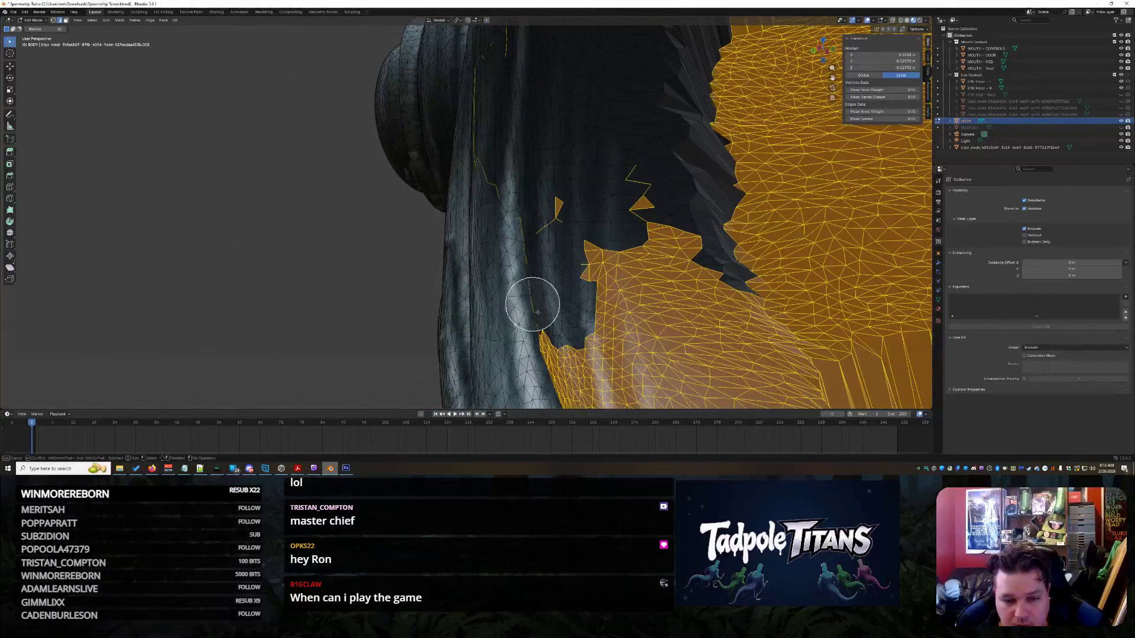
{"action": "mouse_move", "coordinate": [587, 178]}
{"action": "middle_mouse_down"}
{"action": "mouse_move", "coordinate": [638, 198]}
{"action": "mouse_move", "coordinate": [638, 335]}
{"action": "middle_mouse_up"}
{"action": "middle_click_drag", "start_coordinate": [590, 238], "coordinate": [632, 286]}
{"action": "right_click", "coordinate": [567, 362]}
- Deselect the lower faces and those near the chair edge, leaving a ring around the eye socket
{"action": "mouse_move", "coordinate": [566, 362]}
{"action": "middle_mouse_down"}
{"action": "mouse_move", "coordinate": [583, 299]}
{"action": "mouse_move", "coordinate": [562, 314]}
{"action": "mouse_move", "coordinate": [626, 316]}
{"action": "mouse_move", "coordinate": [717, 295]}
{"action": "mouse_move", "coordinate": [683, 301]}
{"action": "mouse_move", "coordinate": [623, 268]}
{"action": "mouse_move", "coordinate": [557, 144]}
{"action": "mouse_move", "coordinate": [521, 321]}
{"action": "mouse_move", "coordinate": [502, 255]}
{"action": "middle_mouse_up"}
{"action": "key", "text": "c"}
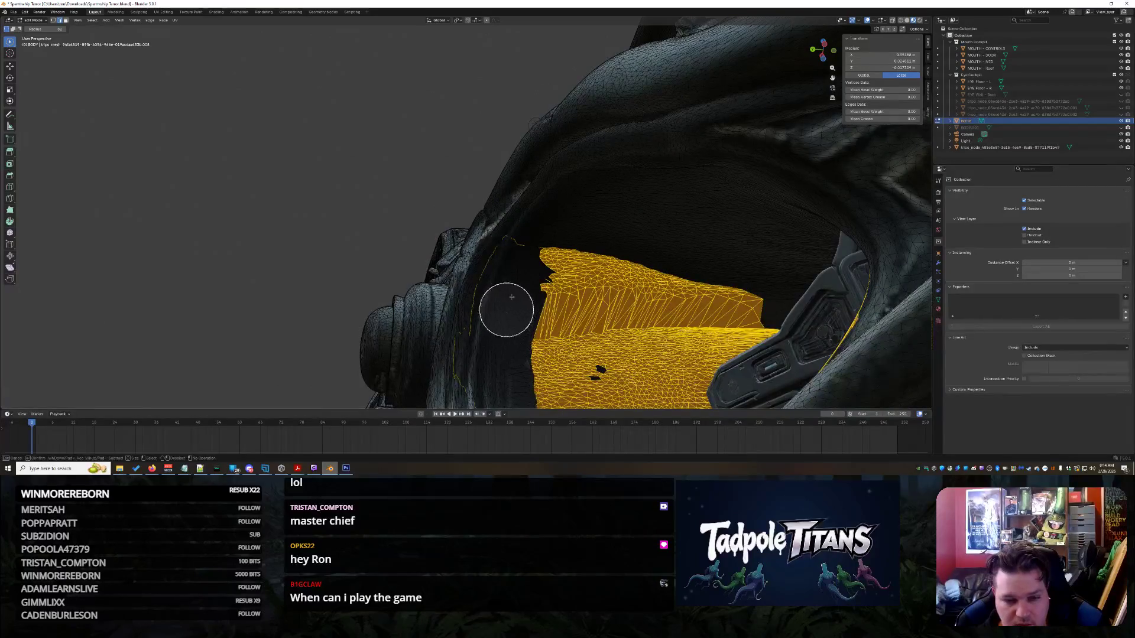
{"action": "mouse_move", "coordinate": [501, 355]}
{"action": "middle_mouse_down"}
{"action": "mouse_move", "coordinate": [479, 390]}
{"action": "mouse_move", "coordinate": [491, 355]}
{"action": "mouse_move", "coordinate": [567, 307]}
{"action": "mouse_move", "coordinate": [575, 385]}
{"action": "mouse_move", "coordinate": [418, 274]}
{"action": "middle_mouse_up"}
{"action": "left_click_drag", "start_coordinate": [418, 275], "coordinate": [370, 230], "text": "ctrl"}
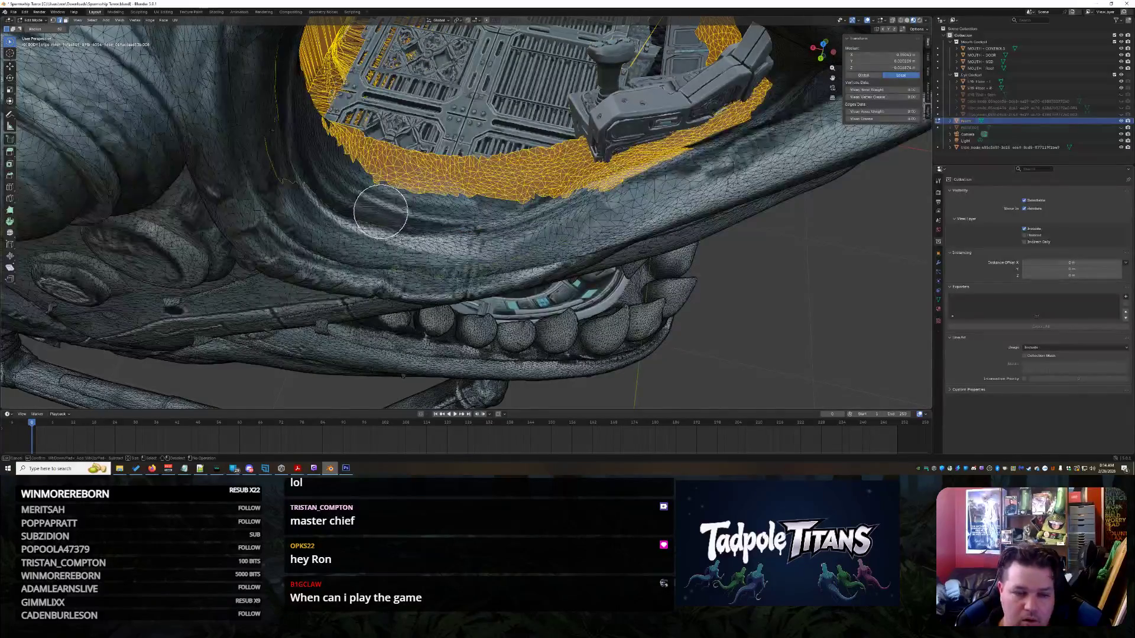
{"action": "mouse_move", "coordinate": [503, 212]}
{"action": "middle_mouse_down"}
{"action": "mouse_move", "coordinate": [562, 239]}
{"action": "mouse_move", "coordinate": [524, 213]}
{"action": "mouse_move", "coordinate": [448, 249]}
{"action": "mouse_move", "coordinate": [462, 234]}
{"action": "middle_mouse_up"}
{"action": "left_click_drag", "start_coordinate": [439, 102], "coordinate": [409, 184], "text": "ctrl"}
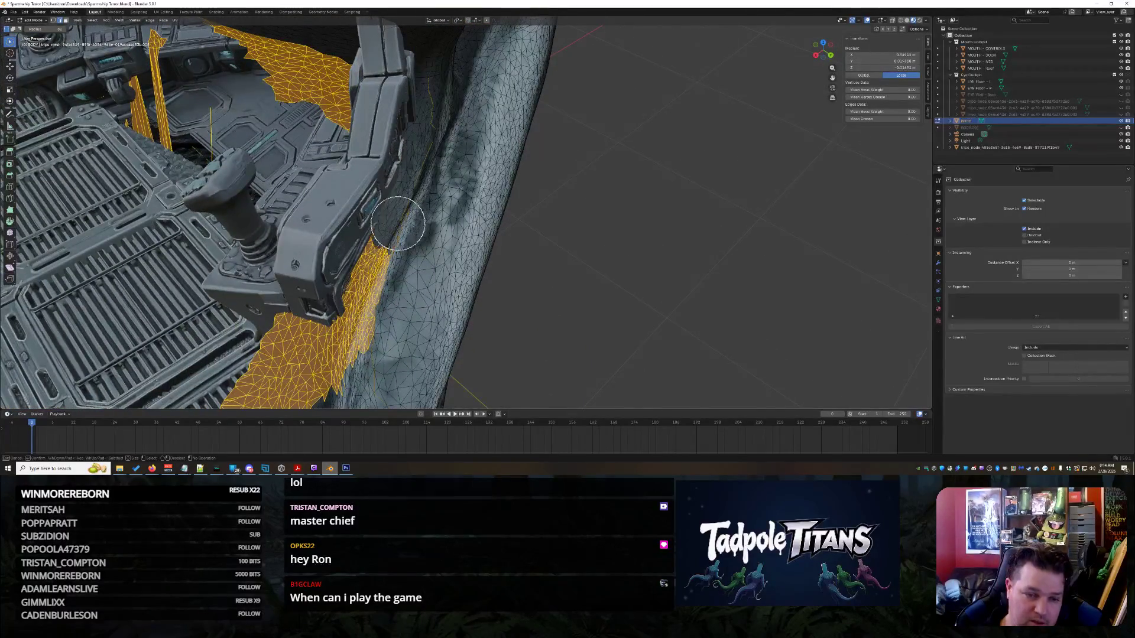
{"action": "mouse_move", "coordinate": [368, 302]}
{"action": "left_mouse_down", "text": "ctrl"}
{"action": "mouse_move", "coordinate": [309, 337]}
{"action": "mouse_move", "coordinate": [286, 329]}
{"action": "mouse_move", "coordinate": [366, 363]}
{"action": "left_mouse_up", "text": "ctrl"}
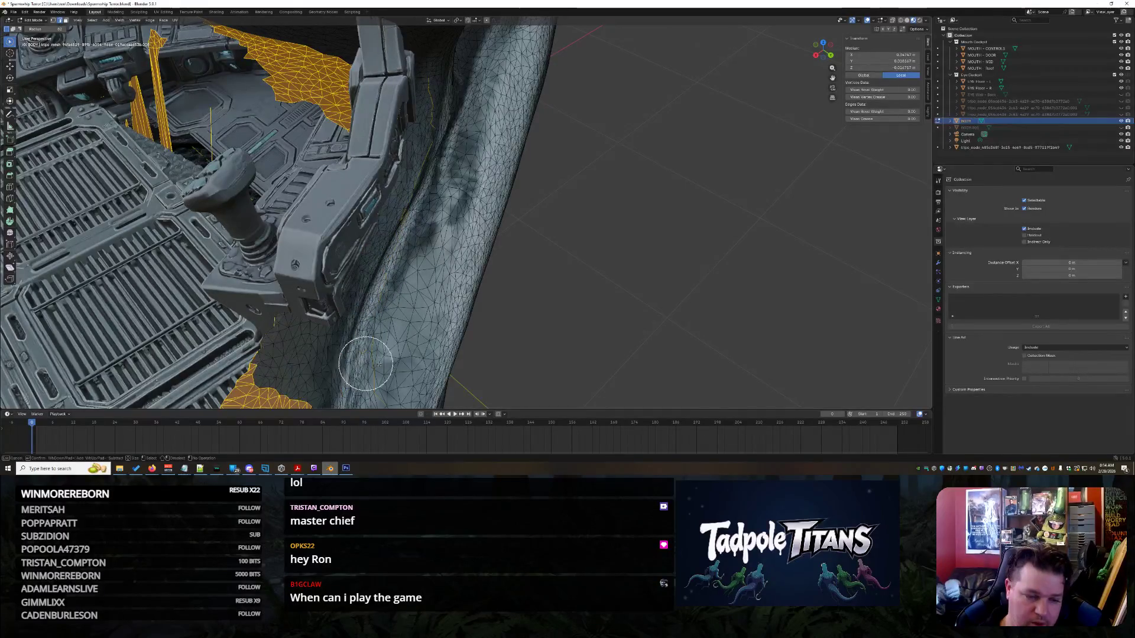
{"action": "mouse_move", "coordinate": [346, 368]}
{"action": "middle_mouse_down"}
{"action": "mouse_move", "coordinate": [408, 372]}
{"action": "mouse_move", "coordinate": [441, 357]}
{"action": "middle_mouse_up"}
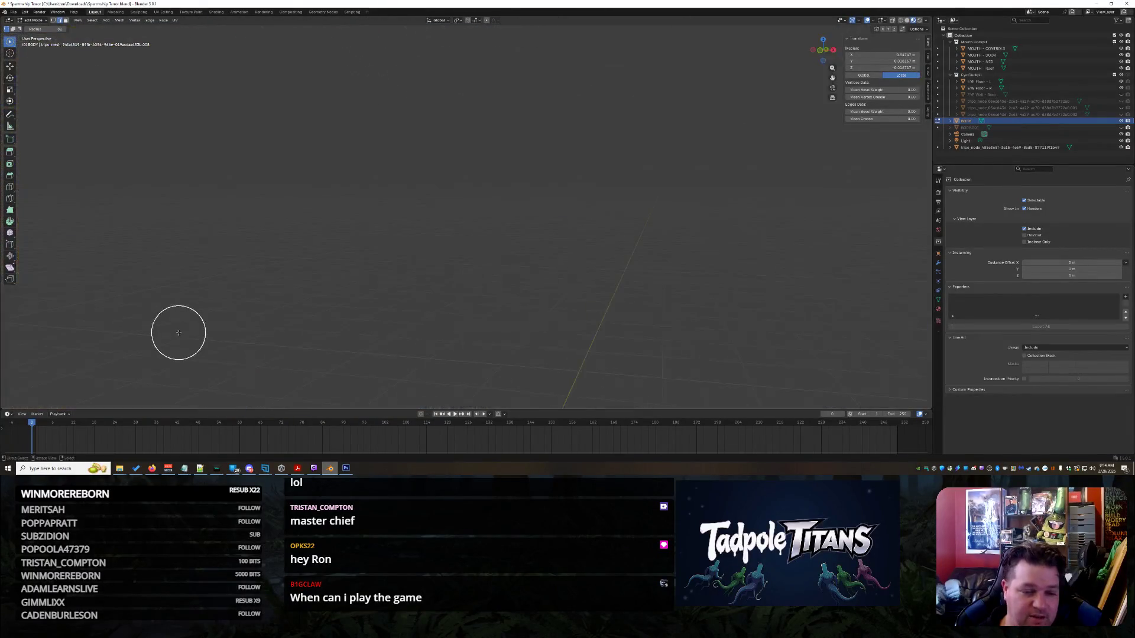
{"action": "middle_click_drag", "start_coordinate": [346, 334], "coordinate": [422, 312]}
{"action": "scroll", "coordinate": [523, 330], "scroll_direction": "up", "scroll_amount": 10}
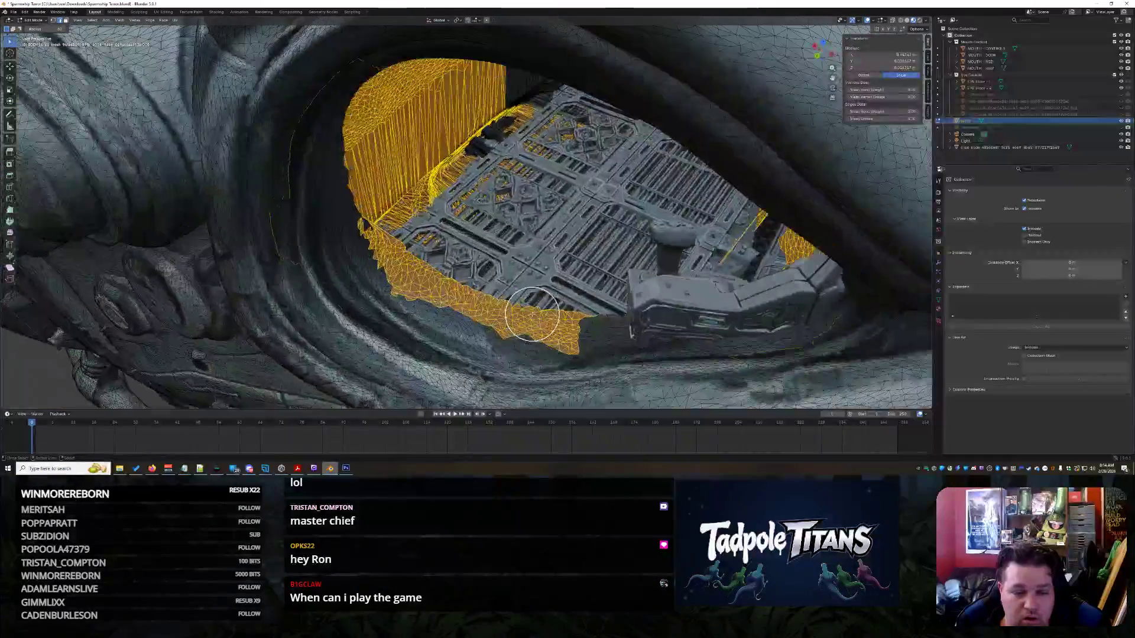
- Deselect the peaked wall faces and floor spike faces, leaving the occluding eye-socket wall selected for deletion
{"action": "scroll", "coordinate": [410, 203], "scroll_direction": "down", "scroll_amount": 6}
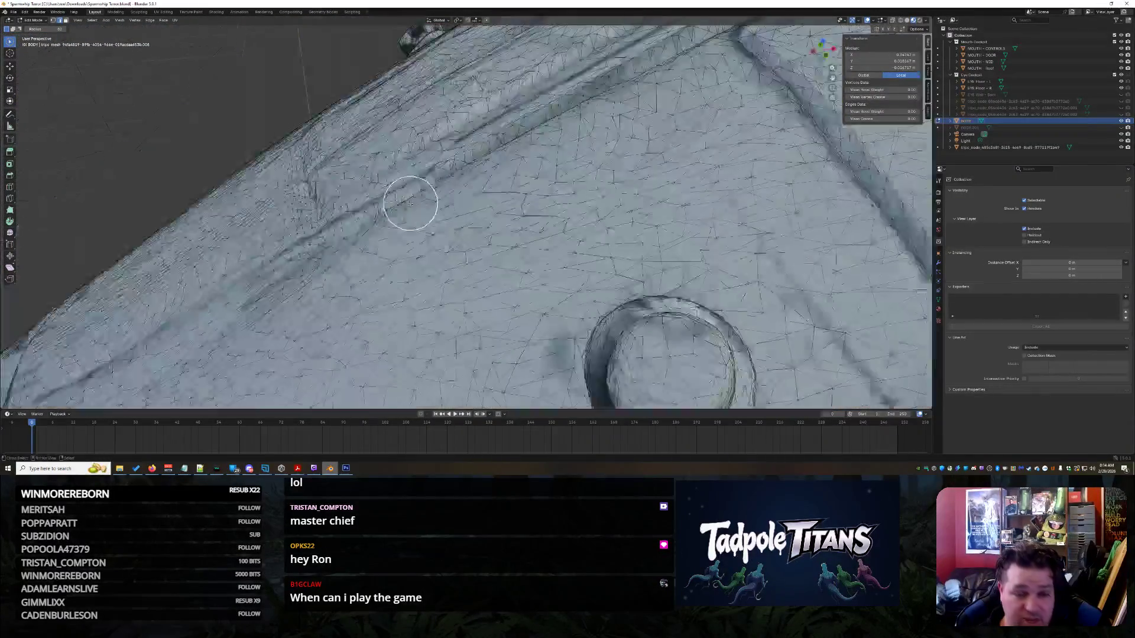
{"action": "scroll", "coordinate": [459, 247], "scroll_direction": "up", "scroll_amount": 10}
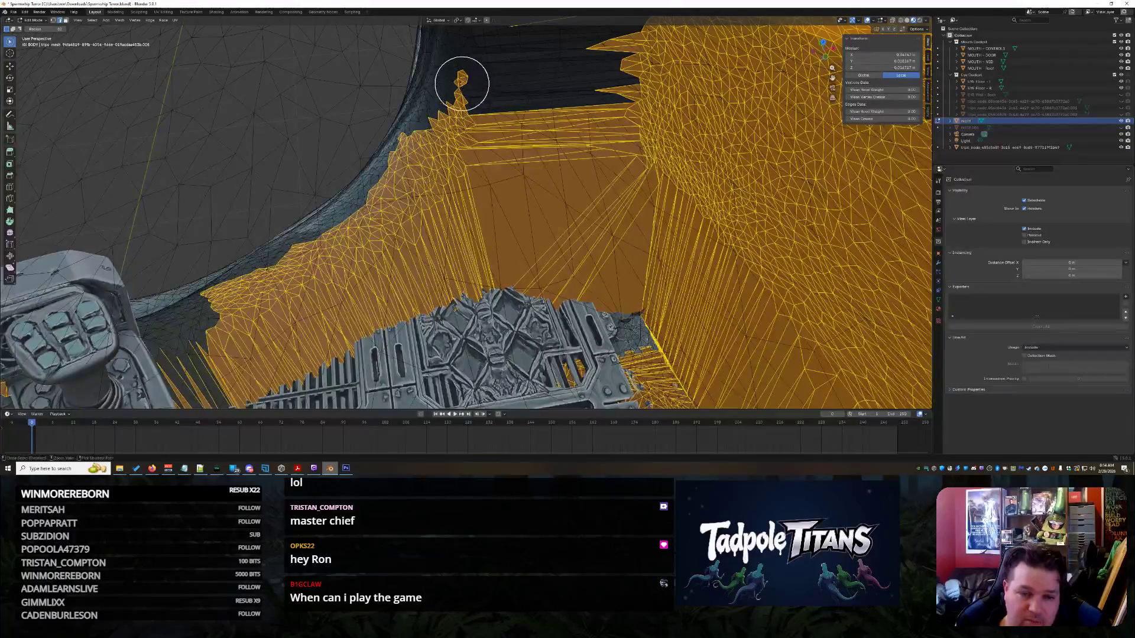
{"action": "mouse_move", "coordinate": [408, 165]}
{"action": "middle_mouse_down"}
{"action": "mouse_move", "coordinate": [458, 175]}
{"action": "mouse_move", "coordinate": [456, 157]}
{"action": "mouse_move", "coordinate": [499, 321]}
{"action": "mouse_move", "coordinate": [400, 130]}
{"action": "middle_mouse_up"}
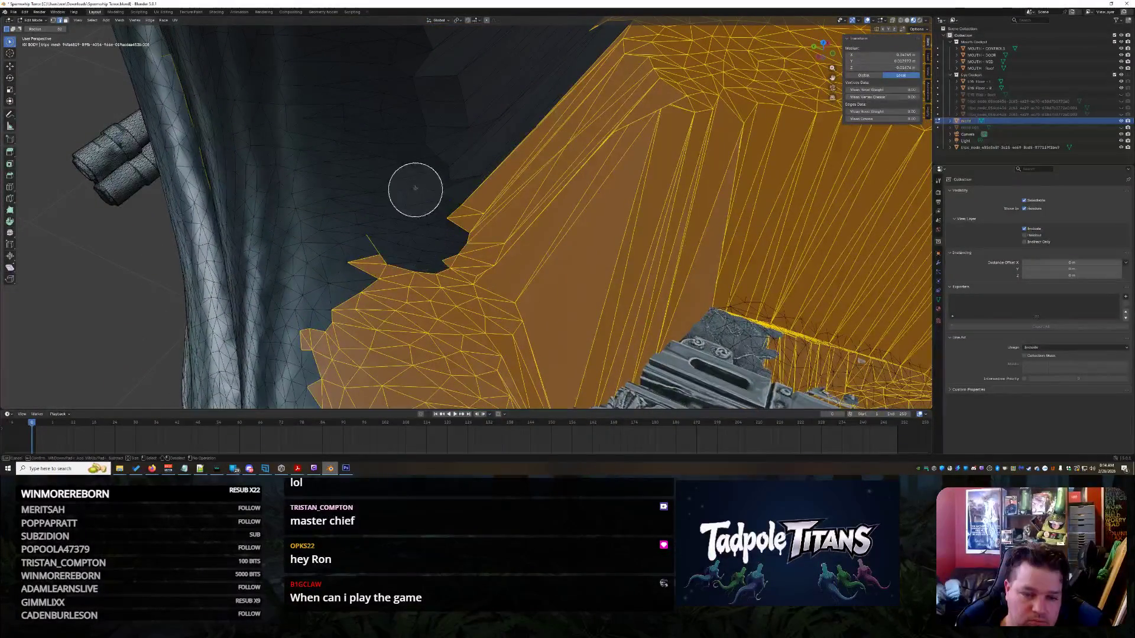
{"action": "mouse_move", "coordinate": [410, 303]}
{"action": "middle_mouse_down"}
{"action": "mouse_move", "coordinate": [602, 261]}
{"action": "mouse_move", "coordinate": [591, 331]}
{"action": "mouse_move", "coordinate": [590, 271]}
{"action": "mouse_move", "coordinate": [451, 200]}
{"action": "mouse_move", "coordinate": [466, 185]}
{"action": "mouse_move", "coordinate": [532, 256]}
{"action": "mouse_move", "coordinate": [626, 112]}
{"action": "middle_mouse_up"}
{"action": "mouse_move", "coordinate": [627, 112]}
{"action": "left_mouse_down", "text": "ctrl"}
{"action": "mouse_move", "coordinate": [663, 84]}
{"action": "mouse_move", "coordinate": [595, 114]}
{"action": "mouse_move", "coordinate": [600, 144]}
{"action": "mouse_move", "coordinate": [626, 161]}
{"action": "mouse_move", "coordinate": [509, 220]}
{"action": "mouse_move", "coordinate": [144, 296]}
{"action": "mouse_move", "coordinate": [140, 278]}
{"action": "mouse_move", "coordinate": [210, 244]}
{"action": "mouse_move", "coordinate": [429, 209]}
{"action": "mouse_move", "coordinate": [536, 166]}
{"action": "mouse_move", "coordinate": [459, 218]}
{"action": "left_mouse_up", "text": "ctrl"}
{"action": "mouse_move", "coordinate": [459, 218]}
{"action": "middle_mouse_down"}
{"action": "mouse_move", "coordinate": [593, 122]}
{"action": "mouse_move", "coordinate": [315, 137]}
{"action": "middle_mouse_up"}
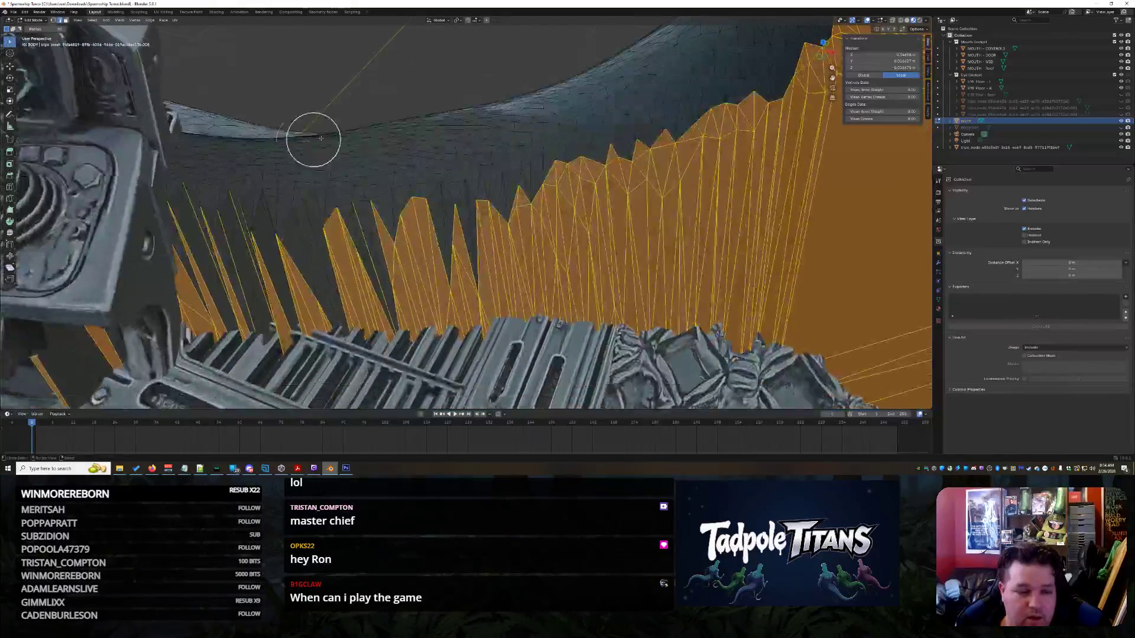
{"action": "mouse_move", "coordinate": [171, 205]}
{"action": "left_mouse_down", "text": "ctrl"}
{"action": "mouse_move", "coordinate": [187, 187]}
{"action": "mouse_move", "coordinate": [325, 214]}
{"action": "mouse_move", "coordinate": [317, 248]}
{"action": "mouse_move", "coordinate": [242, 246]}
{"action": "mouse_move", "coordinate": [322, 291]}
{"action": "mouse_move", "coordinate": [394, 259]}
{"action": "mouse_move", "coordinate": [390, 284]}
{"action": "mouse_move", "coordinate": [410, 228]}
{"action": "mouse_move", "coordinate": [455, 228]}
{"action": "mouse_move", "coordinate": [448, 283]}
{"action": "mouse_move", "coordinate": [567, 170]}
{"action": "mouse_move", "coordinate": [629, 167]}
{"action": "mouse_move", "coordinate": [715, 120]}
{"action": "mouse_move", "coordinate": [793, 55]}
{"action": "mouse_move", "coordinate": [805, 104]}
{"action": "mouse_move", "coordinate": [778, 154]}
{"action": "mouse_move", "coordinate": [717, 201]}
{"action": "mouse_move", "coordinate": [554, 257]}
{"action": "left_mouse_up", "text": "ctrl"}
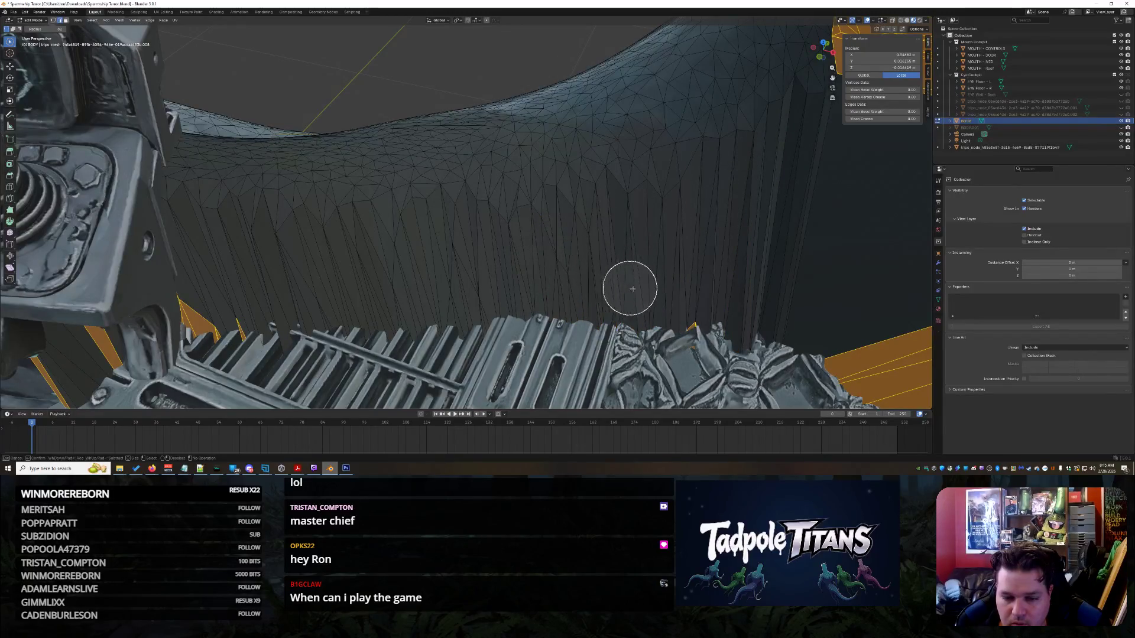
{"action": "mouse_move", "coordinate": [698, 296]}
{"action": "middle_mouse_down"}
{"action": "mouse_move", "coordinate": [780, 233]}
{"action": "mouse_move", "coordinate": [750, 254]}
{"action": "mouse_move", "coordinate": [760, 253]}
{"action": "mouse_move", "coordinate": [744, 296]}
{"action": "mouse_move", "coordinate": [690, 330]}
{"action": "mouse_move", "coordinate": [668, 327]}
{"action": "middle_mouse_up"}
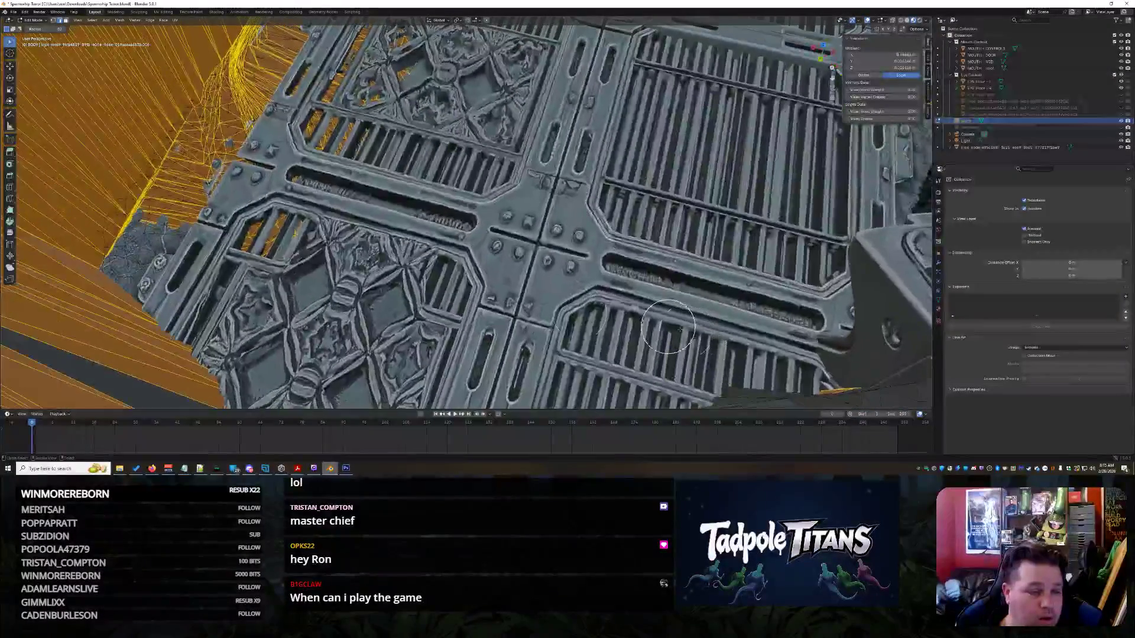
{"action": "mouse_move", "coordinate": [172, 198]}
{"action": "middle_mouse_down"}
{"action": "mouse_move", "coordinate": [284, 236]}
{"action": "mouse_move", "coordinate": [387, 253]}
{"action": "mouse_move", "coordinate": [392, 215]}
{"action": "mouse_move", "coordinate": [351, 229]}
{"action": "mouse_move", "coordinate": [370, 208]}
{"action": "mouse_move", "coordinate": [350, 202]}
{"action": "middle_mouse_up"}
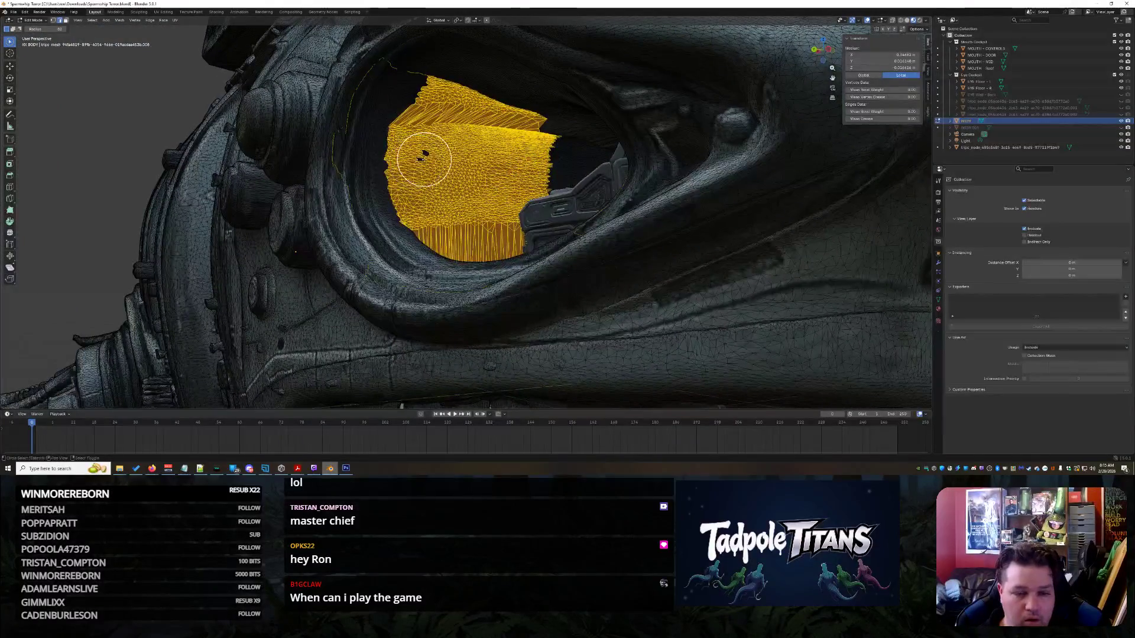
{"action": "mouse_move", "coordinate": [427, 154]}
{"action": "middle_mouse_down"}
{"action": "mouse_move", "coordinate": [522, 256]}
{"action": "mouse_move", "coordinate": [589, 271]}
{"action": "mouse_move", "coordinate": [555, 274]}
{"action": "mouse_move", "coordinate": [570, 263]}
{"action": "mouse_move", "coordinate": [466, 299]}
{"action": "mouse_move", "coordinate": [783, 253]}
{"action": "mouse_move", "coordinate": [389, 265]}
{"action": "mouse_move", "coordinate": [445, 296]}
{"action": "mouse_move", "coordinate": [310, 264]}
{"action": "mouse_move", "coordinate": [514, 303]}
{"action": "mouse_move", "coordinate": [458, 243]}
{"action": "mouse_move", "coordinate": [494, 253]}
{"action": "mouse_move", "coordinate": [505, 270]}
{"action": "mouse_move", "coordinate": [461, 282]}
{"action": "middle_mouse_up"}
{"action": "key", "text": "x"}
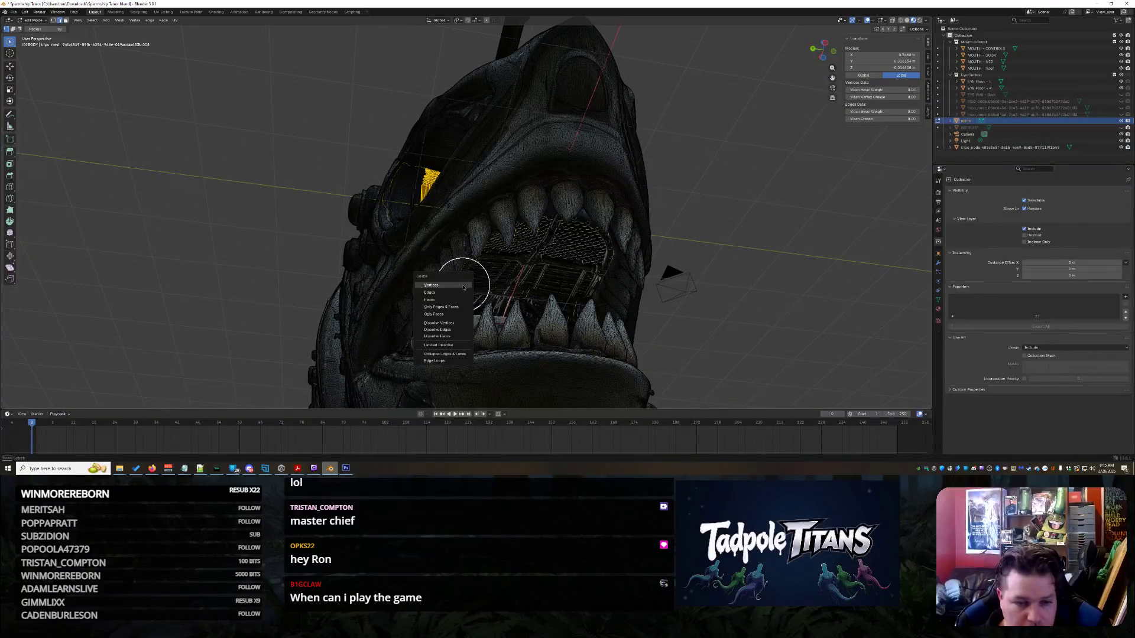
- Delete the selected wall vertices, then undo the deletion to restore the wall
{"action": "left_click", "coordinate": [462, 285]}
{"action": "middle_click_drag", "start_coordinate": [418, 241], "coordinate": [453, 284]}
{"action": "scroll", "coordinate": [453, 285], "scroll_direction": "up", "scroll_amount": 8}
{"action": "scroll", "coordinate": [452, 284], "scroll_direction": "down", "scroll_amount": 5}
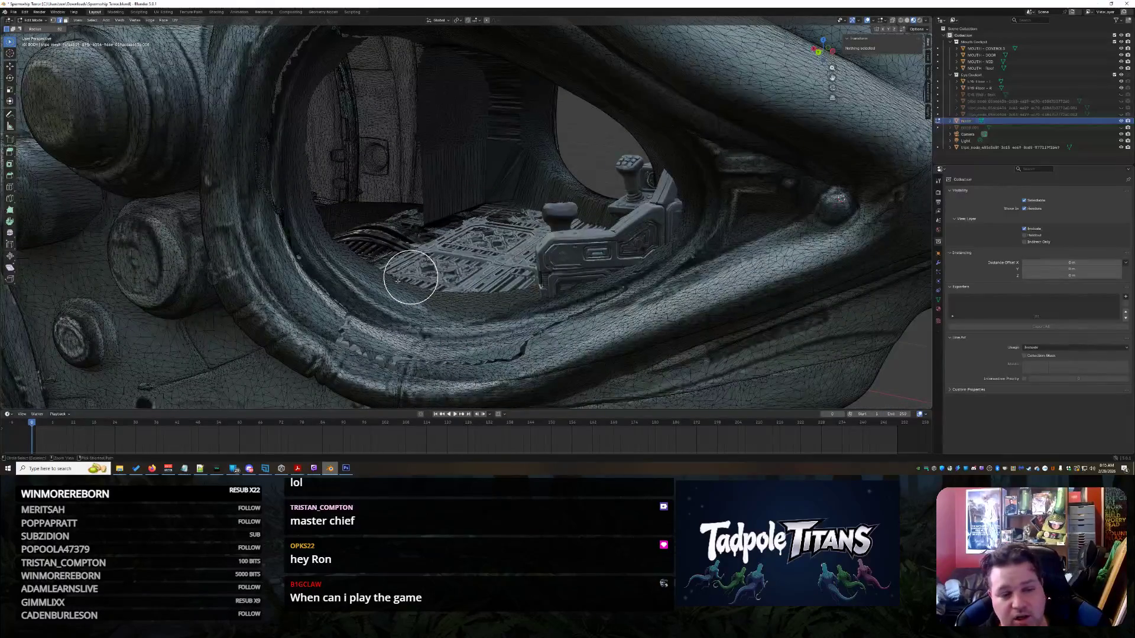
{"action": "key", "text": "ctrl+z"}
{"action": "scroll", "coordinate": [446, 284], "scroll_direction": "down", "scroll_amount": 4}
{"action": "scroll", "coordinate": [431, 284], "scroll_direction": "up", "scroll_amount": 4}
{"action": "mouse_move", "coordinate": [431, 284]}
{"action": "middle_mouse_down"}
{"action": "mouse_move", "coordinate": [450, 288]}
{"action": "mouse_move", "coordinate": [413, 286]}
{"action": "mouse_move", "coordinate": [463, 294]}
{"action": "mouse_move", "coordinate": [367, 286]}
{"action": "middle_mouse_up"}
{"action": "scroll", "coordinate": [450, 289], "scroll_direction": "down", "scroll_amount": 5}
{"action": "scroll", "coordinate": [413, 286], "scroll_direction": "down", "scroll_amount": 2}
{"action": "scroll", "coordinate": [378, 291], "scroll_direction": "up", "scroll_amount": 6}
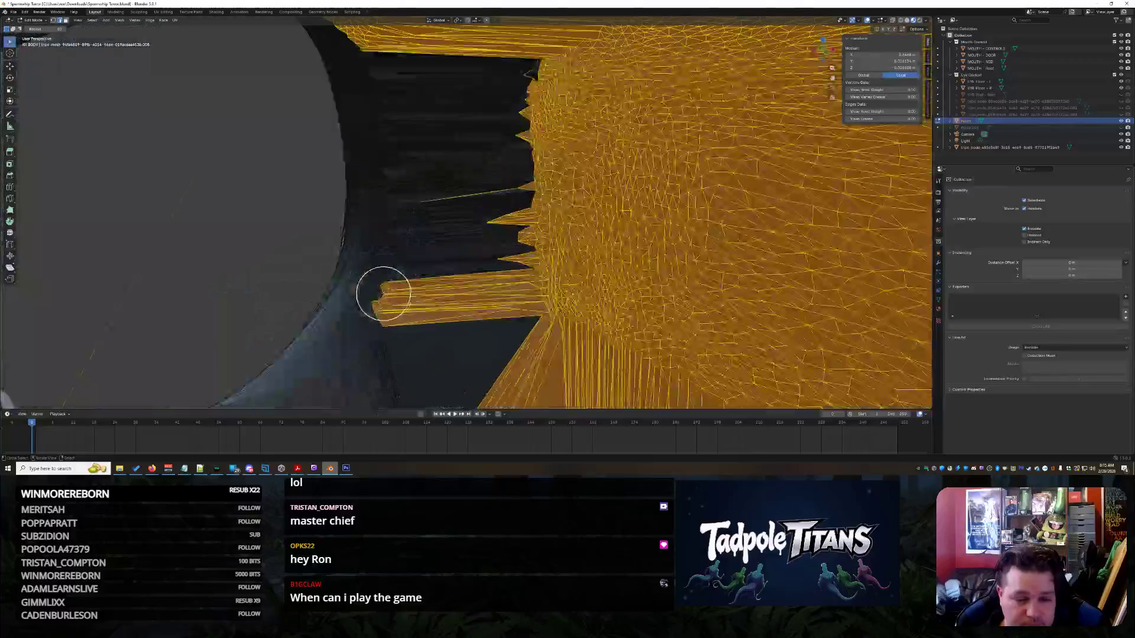
- Circle-deselect the wall's spiky edge geometry, review the selection around the eye socket, then undo again
{"action": "left_click_drag", "start_coordinate": [373, 301], "coordinate": [363, 338], "text": "ctrl"}
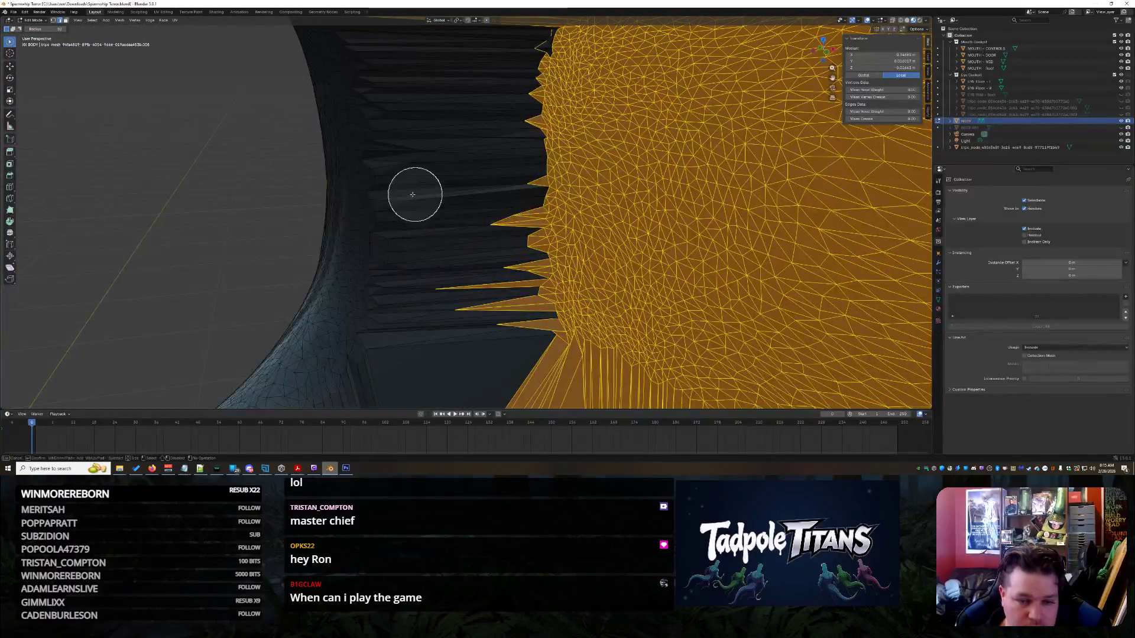
{"action": "scroll", "coordinate": [453, 306], "scroll_direction": "down", "scroll_amount": 4}
{"action": "middle_click_drag", "start_coordinate": [453, 306], "coordinate": [477, 319]}
{"action": "scroll", "coordinate": [484, 348], "scroll_direction": "up", "scroll_amount": 5}
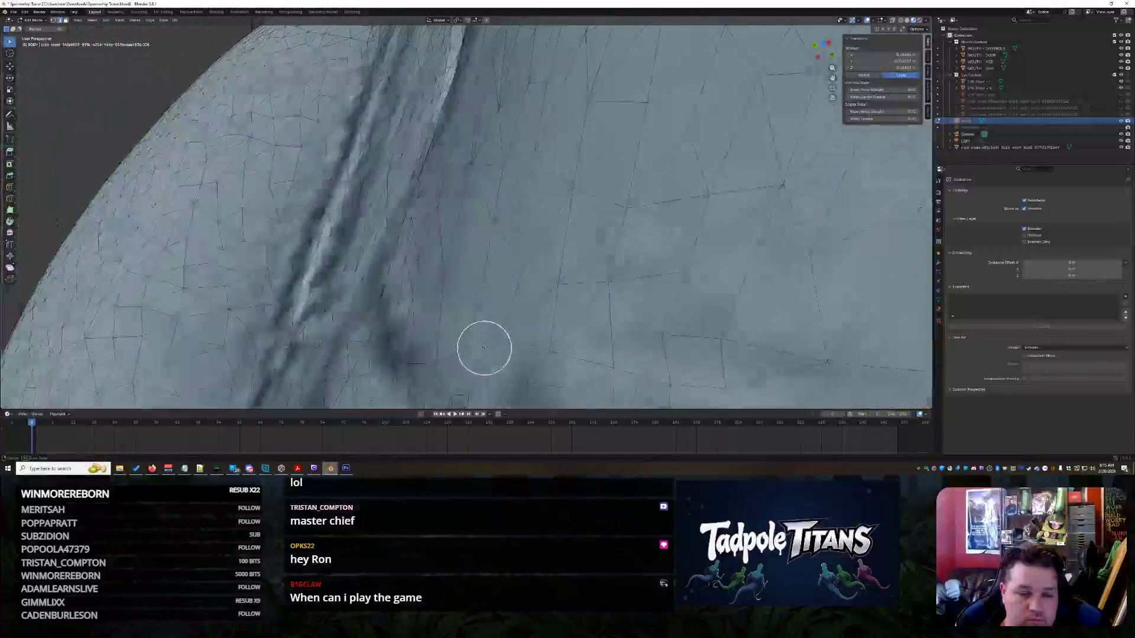
{"action": "scroll", "coordinate": [484, 348], "scroll_direction": "down", "scroll_amount": 4}
{"action": "middle_click_drag", "start_coordinate": [411, 337], "coordinate": [459, 65]}
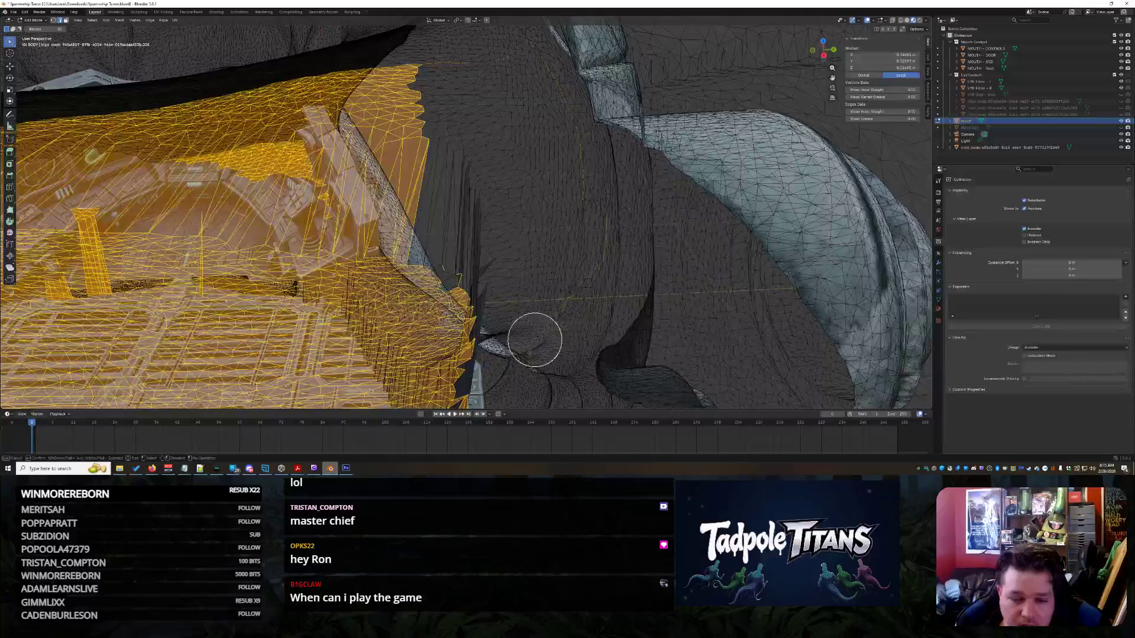
{"action": "mouse_move", "coordinate": [524, 374]}
{"action": "middle_mouse_down"}
{"action": "mouse_move", "coordinate": [441, 329]}
{"action": "mouse_move", "coordinate": [662, 200]}
{"action": "middle_mouse_up"}
{"action": "scroll", "coordinate": [561, 247], "scroll_direction": "down", "scroll_amount": 3}
{"action": "mouse_move", "coordinate": [561, 247]}
{"action": "middle_mouse_down"}
{"action": "mouse_move", "coordinate": [633, 254]}
{"action": "mouse_move", "coordinate": [577, 279]}
{"action": "mouse_move", "coordinate": [556, 306]}
{"action": "mouse_move", "coordinate": [532, 304]}
{"action": "mouse_move", "coordinate": [623, 299]}
{"action": "mouse_move", "coordinate": [537, 304]}
{"action": "mouse_move", "coordinate": [547, 270]}
{"action": "middle_mouse_up"}
{"action": "scroll", "coordinate": [611, 322], "scroll_direction": "up", "scroll_amount": 4}
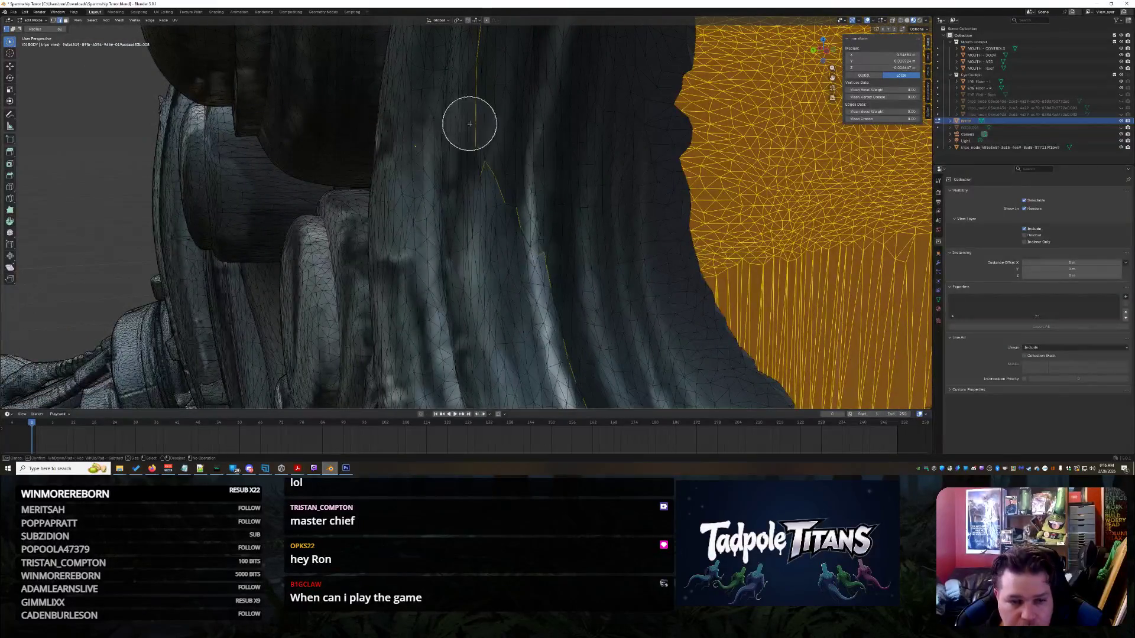
{"action": "scroll", "coordinate": [469, 121], "scroll_direction": "down", "scroll_amount": 3}
{"action": "mouse_move", "coordinate": [468, 177]}
{"action": "middle_mouse_down"}
{"action": "mouse_move", "coordinate": [632, 233]}
{"action": "mouse_move", "coordinate": [557, 254]}
{"action": "mouse_move", "coordinate": [559, 239]}
{"action": "mouse_move", "coordinate": [591, 243]}
{"action": "mouse_move", "coordinate": [435, 203]}
{"action": "mouse_move", "coordinate": [454, 187]}
{"action": "mouse_move", "coordinate": [469, 193]}
{"action": "mouse_move", "coordinate": [506, 140]}
{"action": "mouse_move", "coordinate": [438, 237]}
{"action": "mouse_move", "coordinate": [294, 344]}
{"action": "mouse_move", "coordinate": [366, 295]}
{"action": "middle_mouse_up"}
{"action": "key", "text": "ctrl+z"}
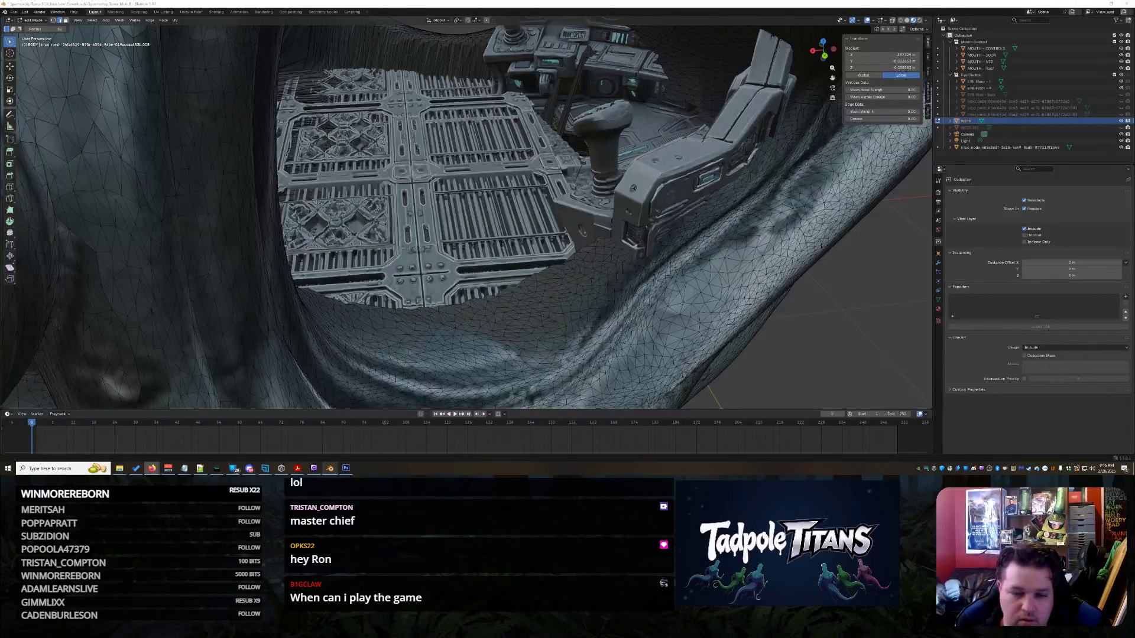
{"action": "scroll", "coordinate": [583, 152], "scroll_direction": "down", "scroll_amount": 5}
{"action": "scroll", "coordinate": [565, 195], "scroll_direction": "up", "scroll_amount": 6}
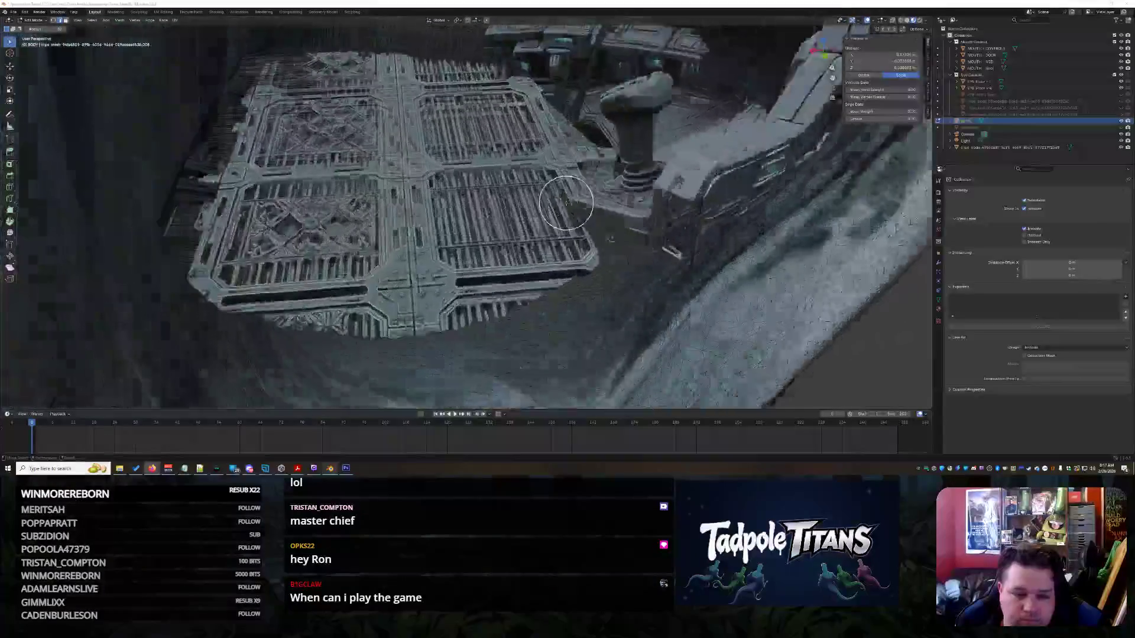
{"action": "scroll", "coordinate": [566, 203], "scroll_direction": "up", "scroll_amount": 8}
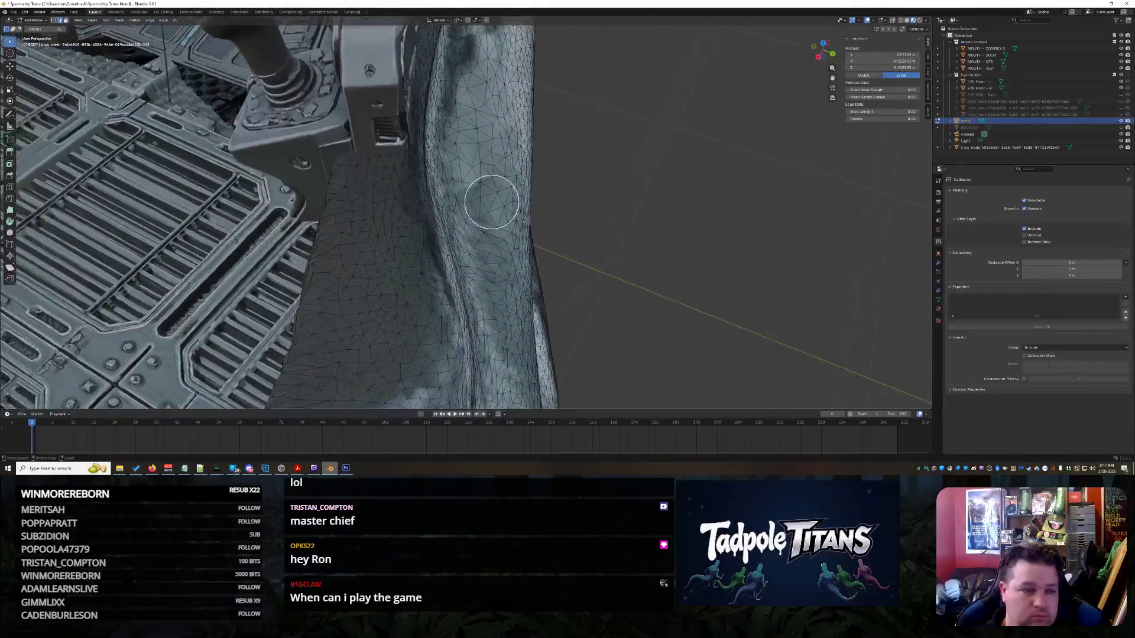
{"action": "scroll", "coordinate": [491, 202], "scroll_direction": "down", "scroll_amount": 10}
{"action": "scroll", "coordinate": [542, 252], "scroll_direction": "up", "scroll_amount": 10}
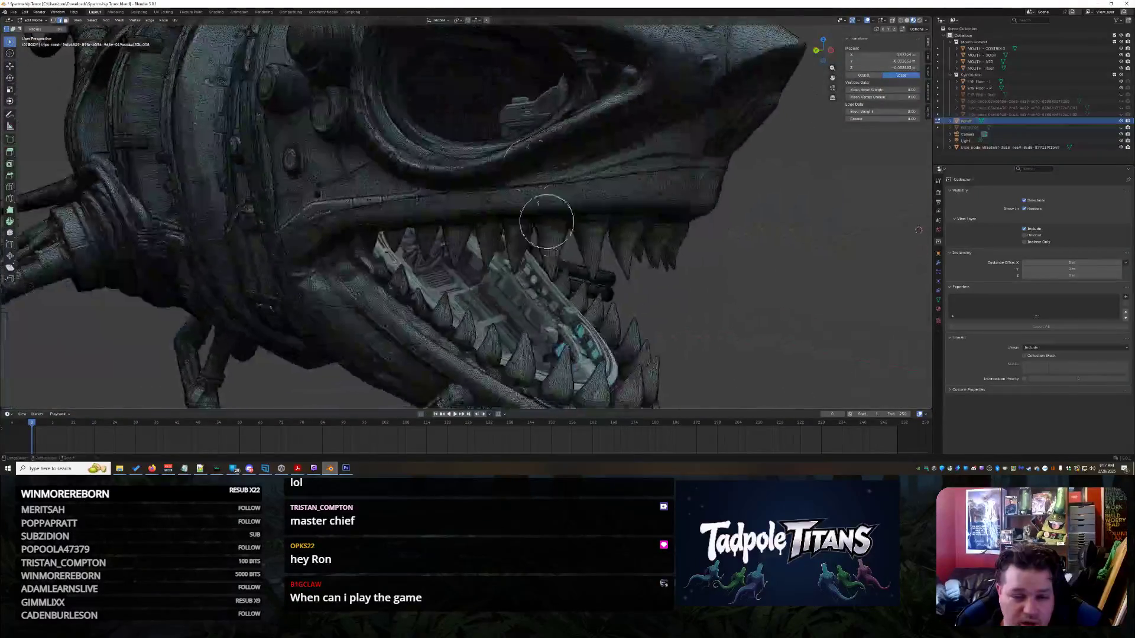
{"action": "mouse_move", "coordinate": [565, 246]}
{"action": "middle_mouse_down"}
{"action": "mouse_move", "coordinate": [537, 195]}
{"action": "mouse_move", "coordinate": [603, 253]}
{"action": "middle_mouse_up"}
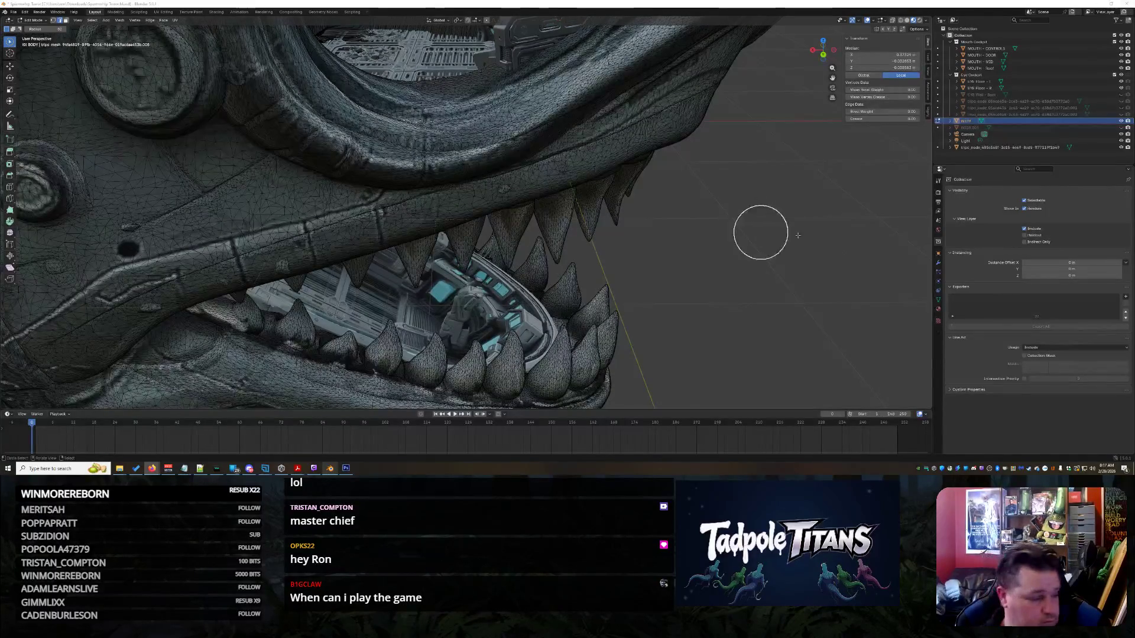
{"action": "mouse_move", "coordinate": [596, 178]}
{"action": "middle_mouse_down"}
{"action": "mouse_move", "coordinate": [599, 278]}
{"action": "mouse_move", "coordinate": [615, 239]}
{"action": "mouse_move", "coordinate": [540, 183]}
{"action": "mouse_move", "coordinate": [664, 273]}
{"action": "mouse_move", "coordinate": [503, 196]}
{"action": "middle_mouse_up"}
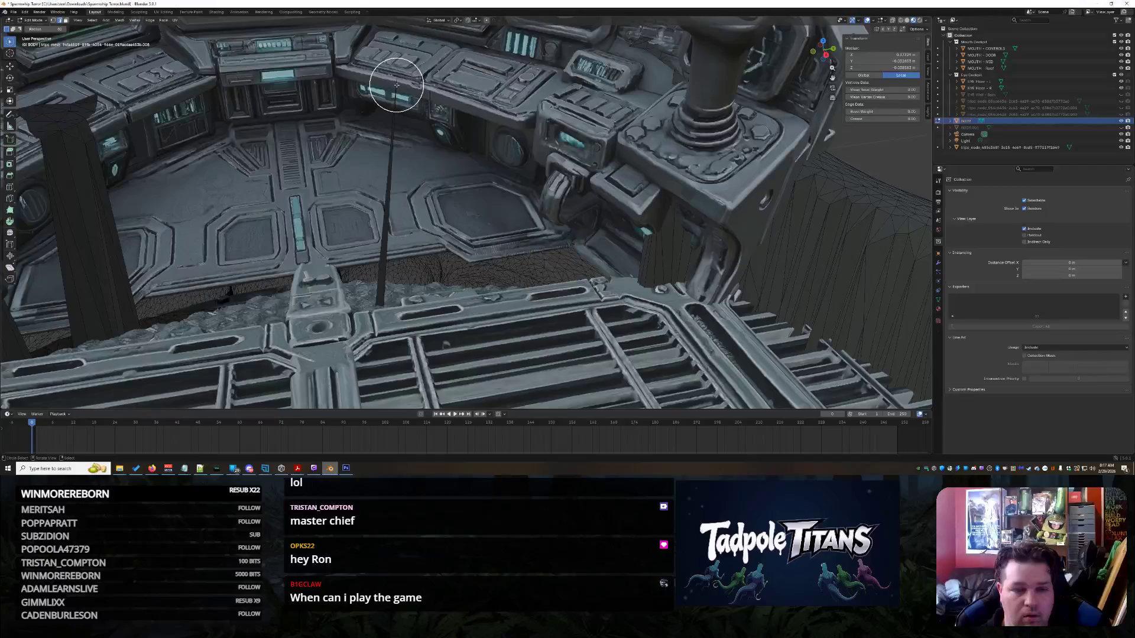
- With the Select Box tool, pick the thin stray vertical edge and delete its vertices
{"action": "scroll", "coordinate": [396, 85], "scroll_direction": "up", "scroll_amount": 5}
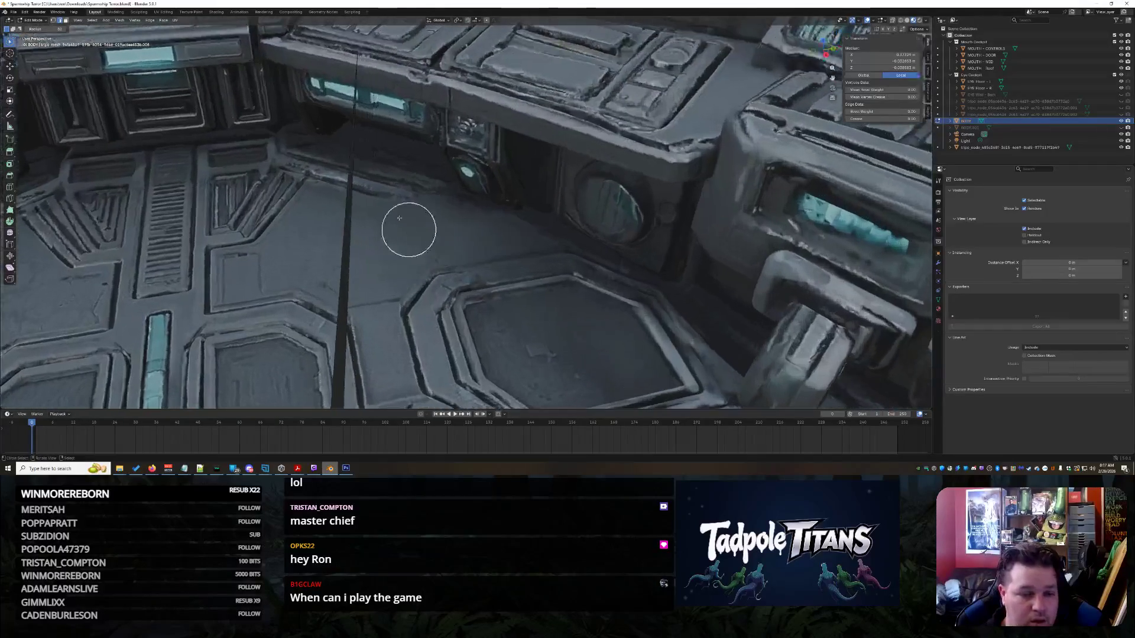
{"action": "middle_click_drag", "start_coordinate": [356, 153], "coordinate": [352, 142]}
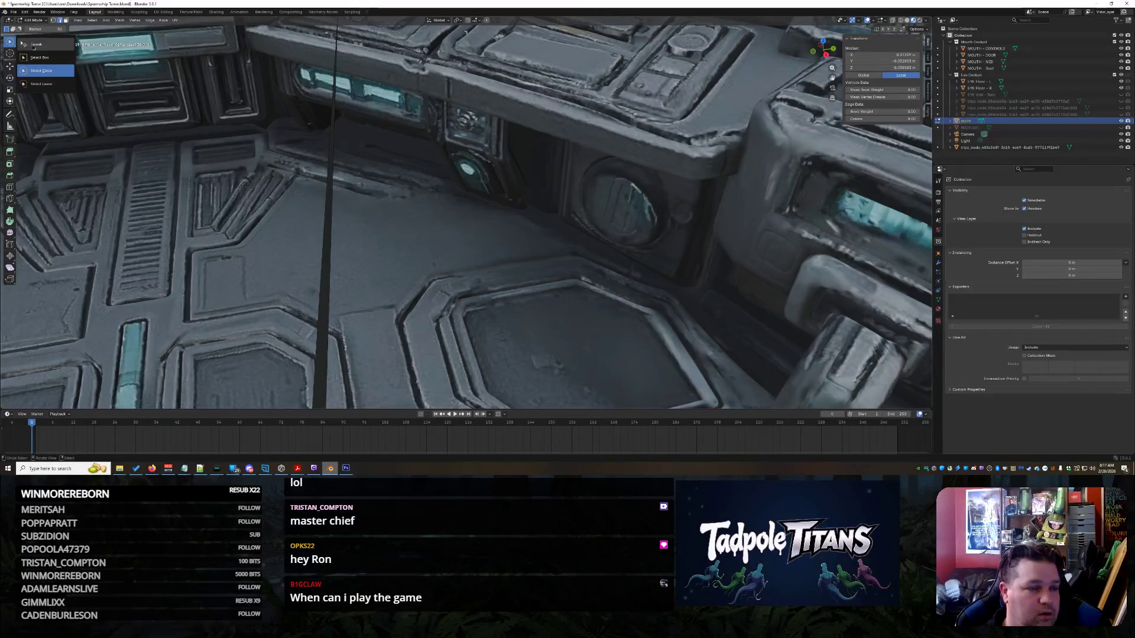
{"action": "left_click", "coordinate": [9, 42]}
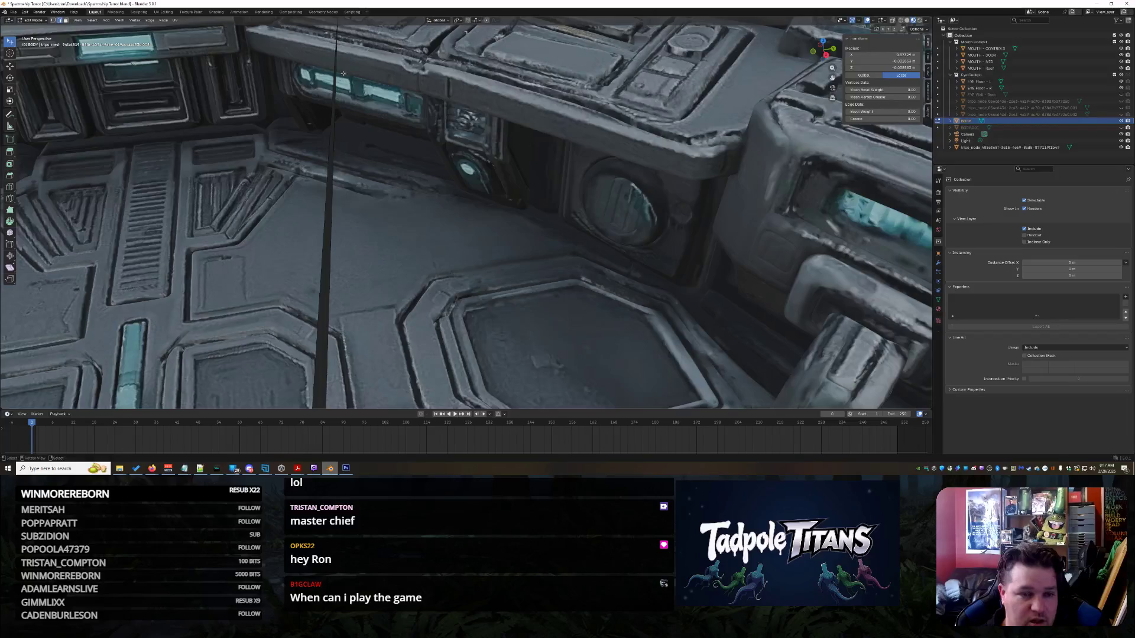
{"action": "middle_click_drag", "start_coordinate": [351, 45], "coordinate": [353, 70]}
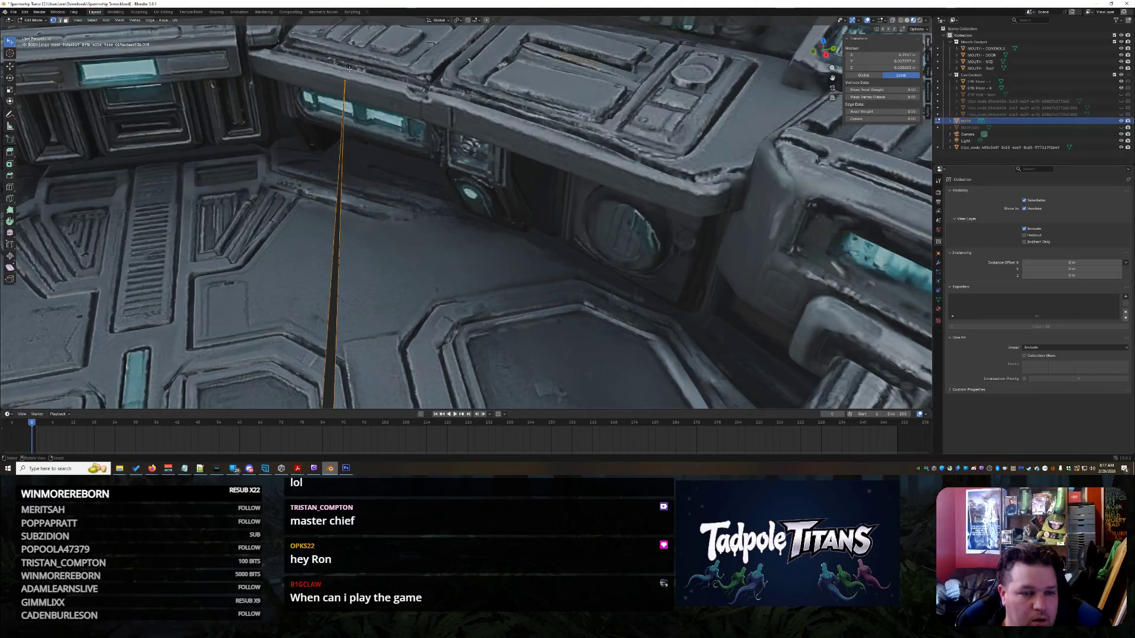
{"action": "left_click", "coordinate": [377, 144]}
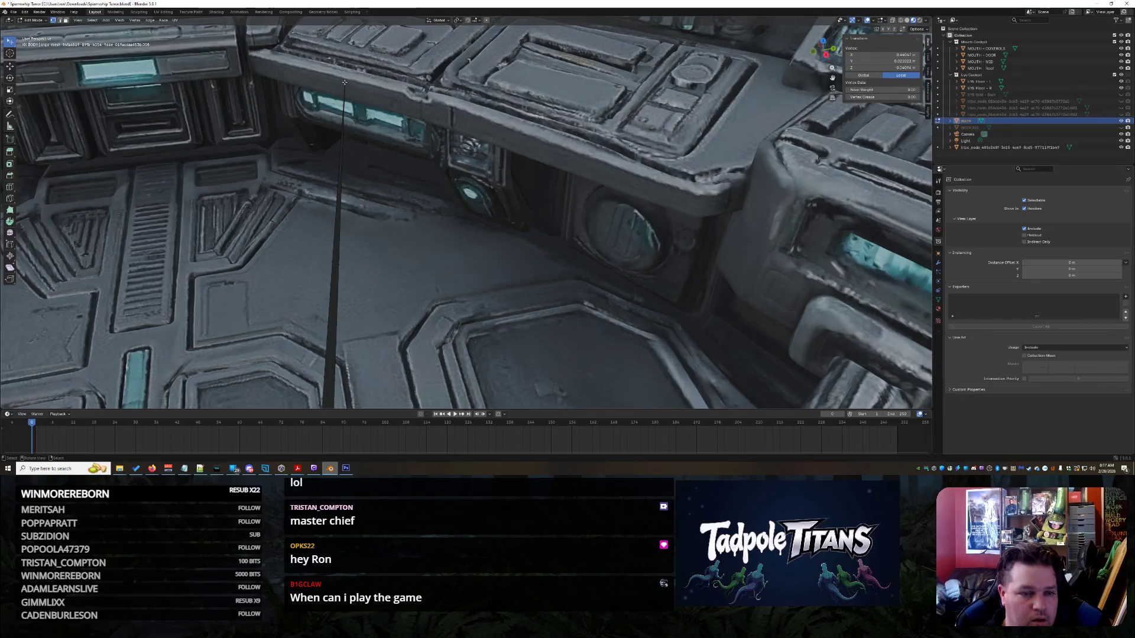
{"action": "mouse_move", "coordinate": [514, 139]}
{"action": "middle_mouse_down"}
{"action": "mouse_move", "coordinate": [643, 209]}
{"action": "mouse_move", "coordinate": [568, 262]}
{"action": "mouse_move", "coordinate": [563, 283]}
{"action": "middle_mouse_up"}
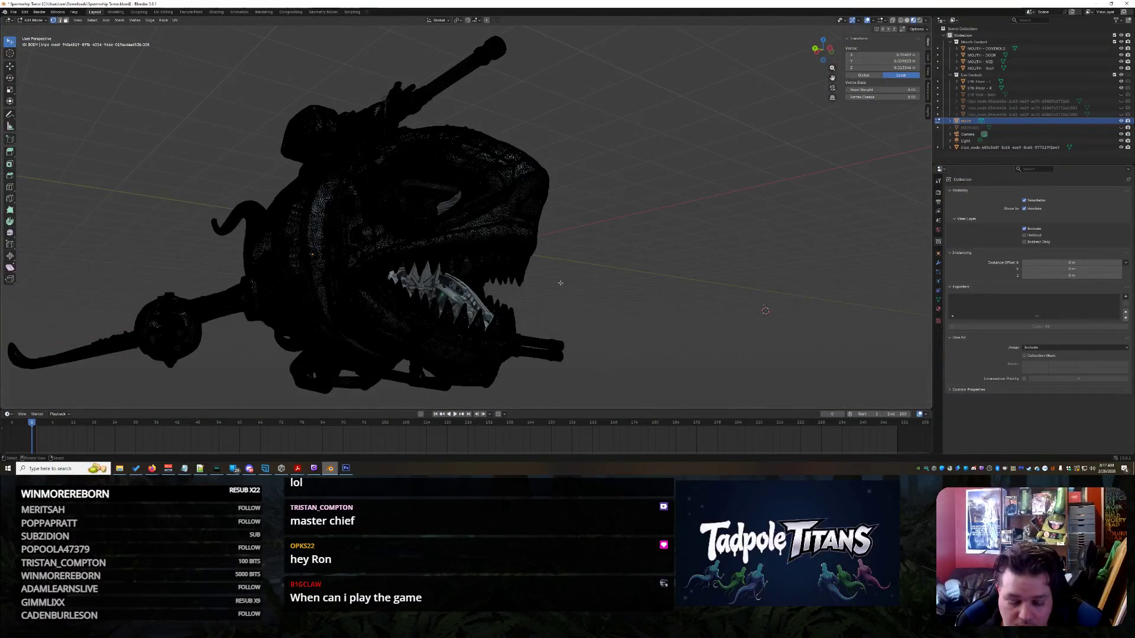
{"action": "key", "text": "x"}
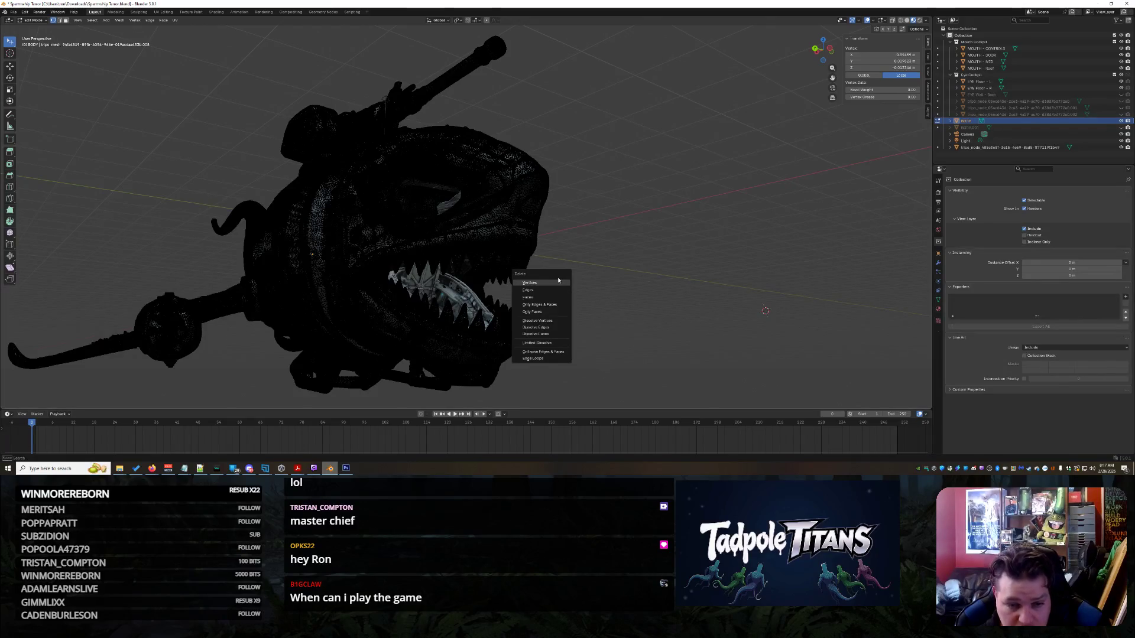
{"action": "left_click", "coordinate": [558, 280]}
{"action": "scroll", "coordinate": [500, 178], "scroll_direction": "up", "scroll_amount": 5}
{"action": "middle_click_drag", "start_coordinate": [500, 178], "coordinate": [550, 184]}
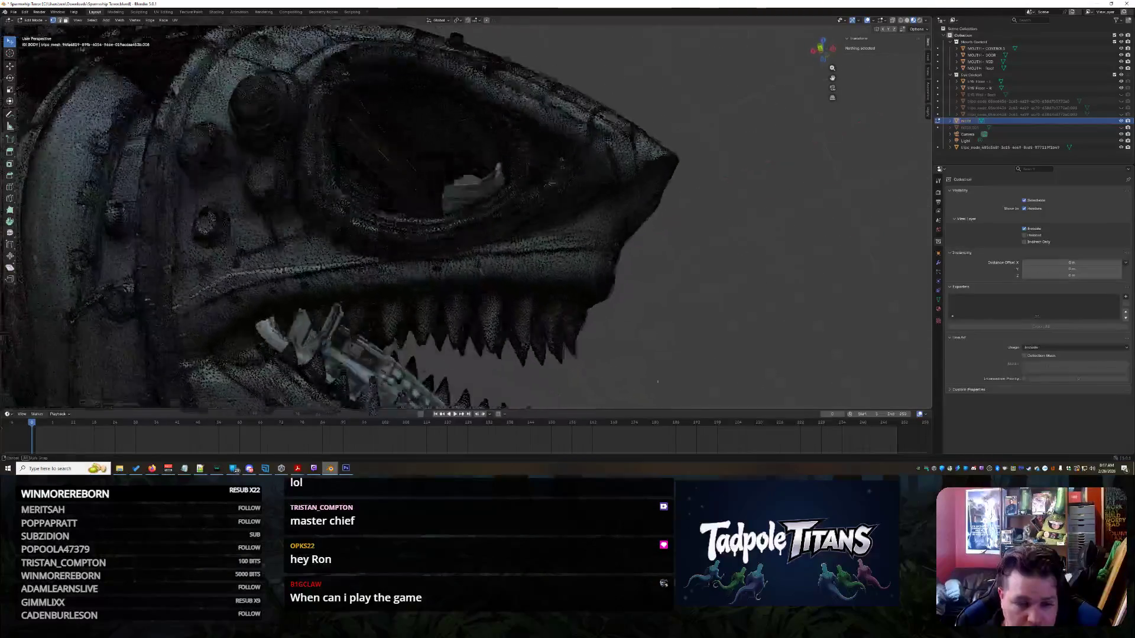
{"action": "scroll", "coordinate": [550, 184], "scroll_direction": "up", "scroll_amount": 10}
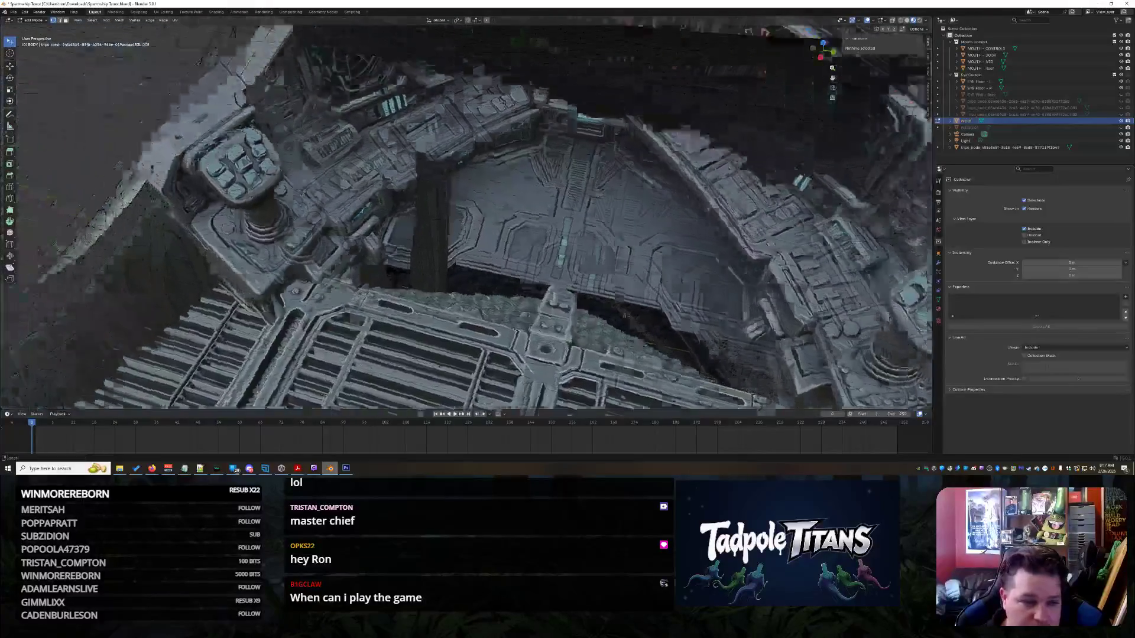
{"action": "scroll", "coordinate": [602, 254], "scroll_direction": "up", "scroll_amount": 5}
{"action": "scroll", "coordinate": [527, 206], "scroll_direction": "up", "scroll_amount": 5}
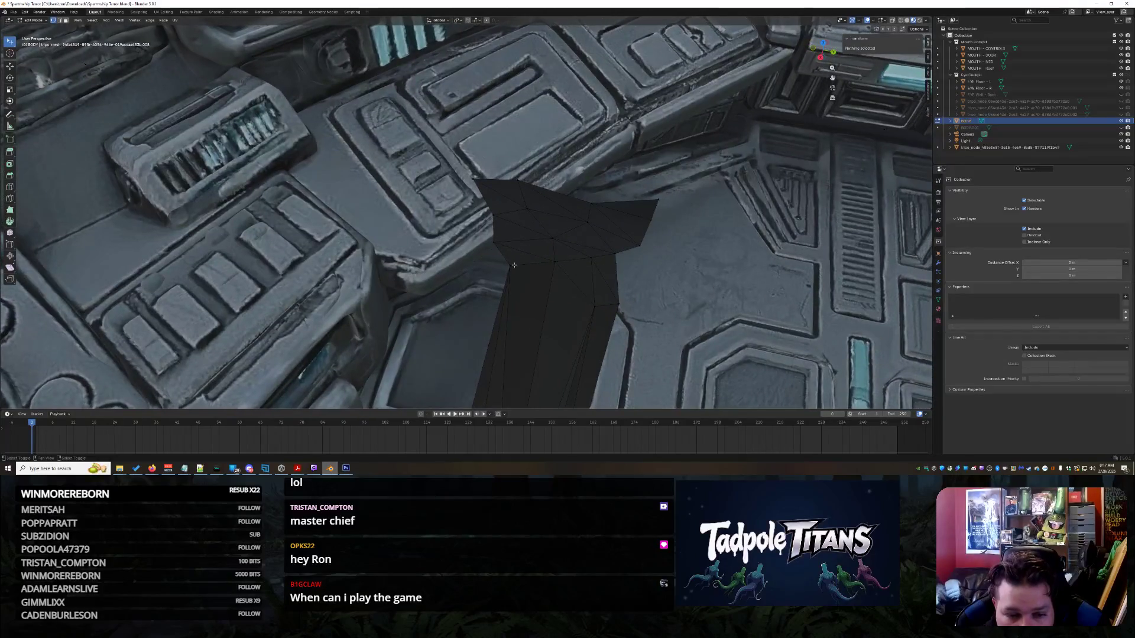
- Select the edges and top faces of the tall stray pillar in front of the console
{"action": "left_click", "coordinate": [512, 265], "text": "alt"}
{"action": "left_click", "coordinate": [580, 261], "text": "alt+shift"}
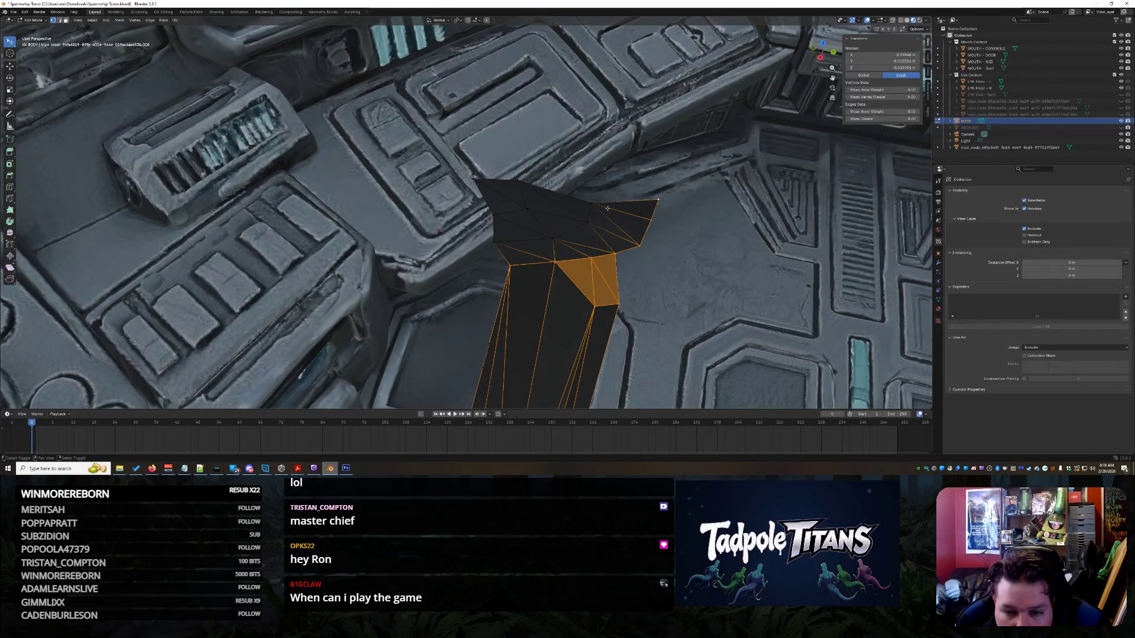
{"action": "left_click", "coordinate": [577, 205], "text": "shift"}
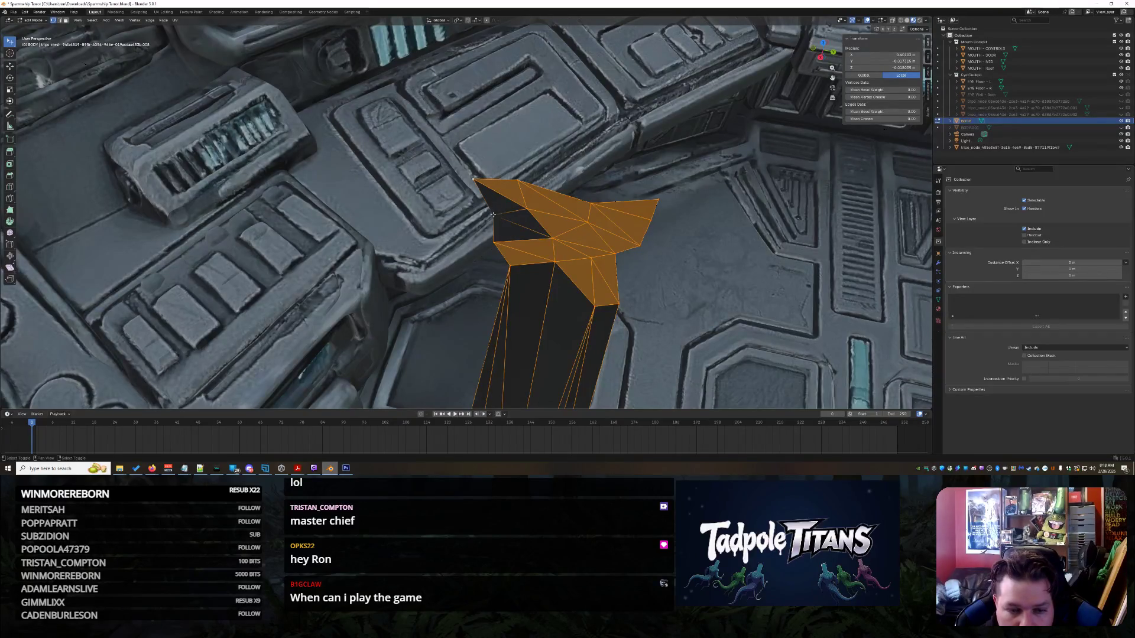
{"action": "middle_click_drag", "start_coordinate": [610, 256], "coordinate": [668, 276]}
{"action": "scroll", "coordinate": [668, 275], "scroll_direction": "down", "scroll_amount": 5}
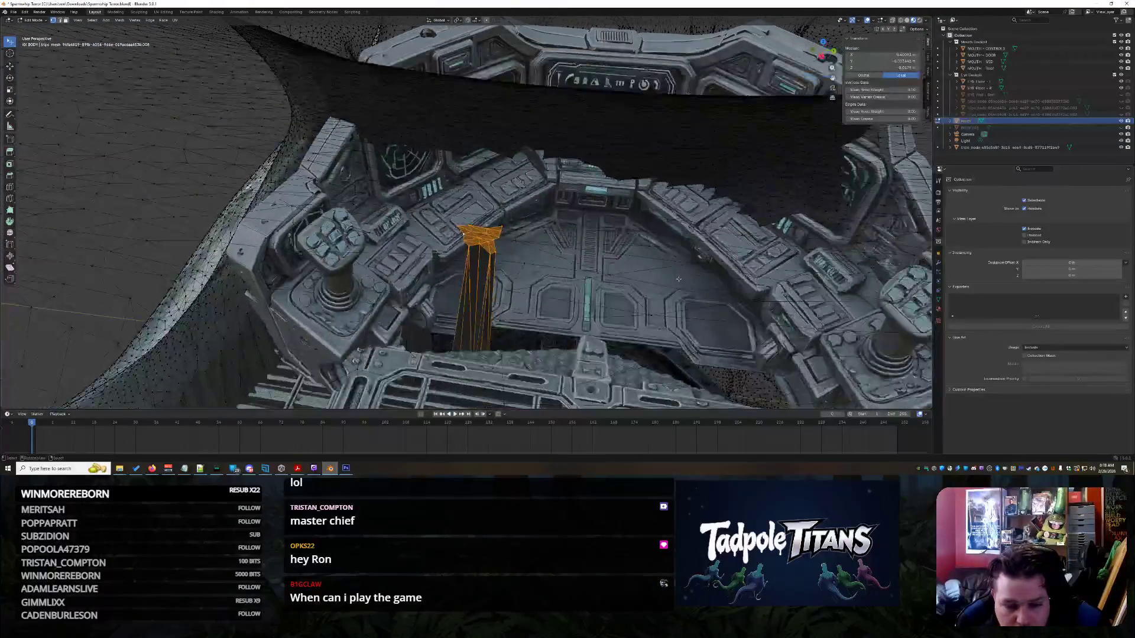
- Bring up the Delete menu and orbit through the mouth and cockpit to check the pillar
{"action": "key", "text": "x"}
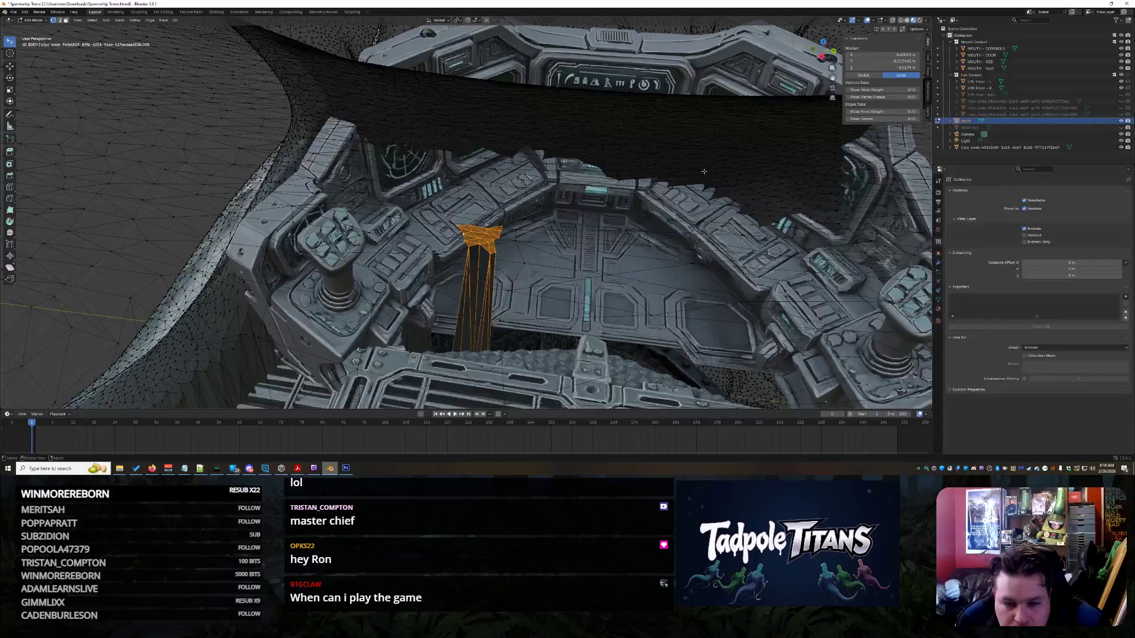
{"action": "scroll", "coordinate": [668, 283], "scroll_direction": "down", "scroll_amount": 10}
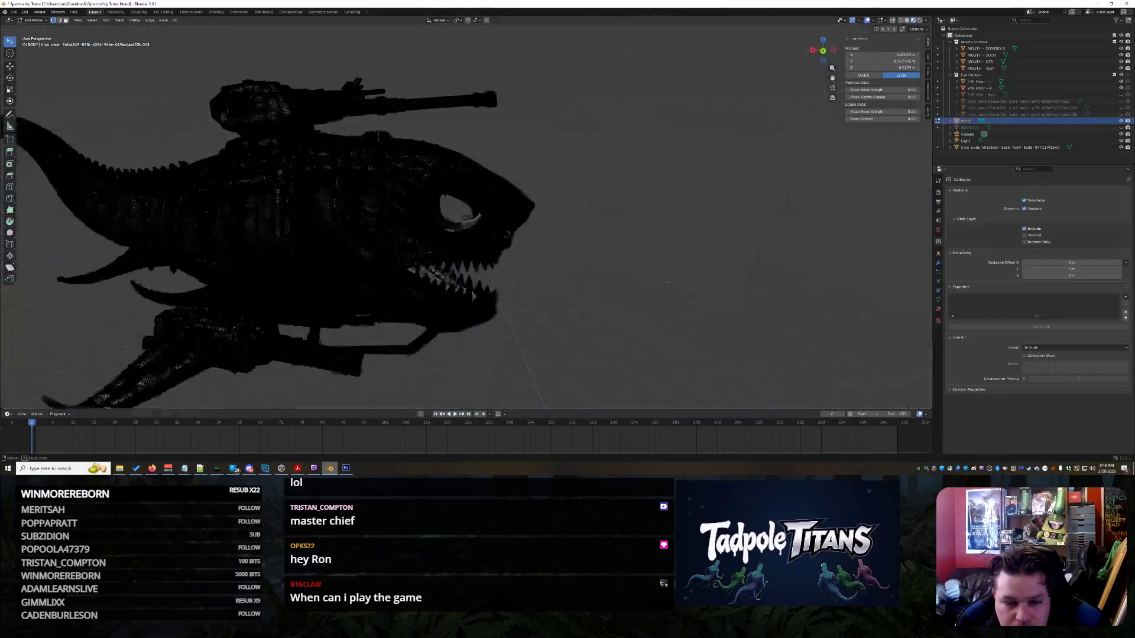
{"action": "mouse_move", "coordinate": [668, 284]}
{"action": "middle_mouse_down"}
{"action": "mouse_move", "coordinate": [597, 225]}
{"action": "mouse_move", "coordinate": [567, 274]}
{"action": "middle_mouse_up"}
{"action": "scroll", "coordinate": [591, 283], "scroll_direction": "up", "scroll_amount": 10}
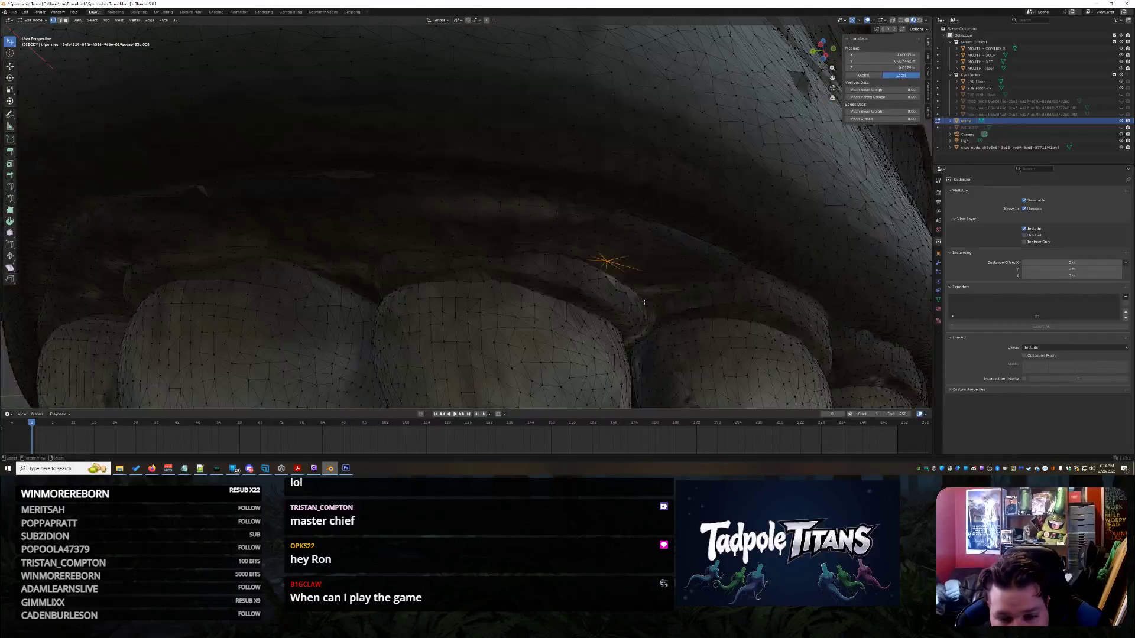
{"action": "scroll", "coordinate": [644, 302], "scroll_direction": "down", "scroll_amount": 5}
{"action": "mouse_move", "coordinate": [644, 302]}
{"action": "middle_mouse_down"}
{"action": "mouse_move", "coordinate": [579, 260]}
{"action": "mouse_move", "coordinate": [538, 5]}
{"action": "middle_mouse_up"}
{"action": "scroll", "coordinate": [444, 237], "scroll_direction": "up", "scroll_amount": 3}
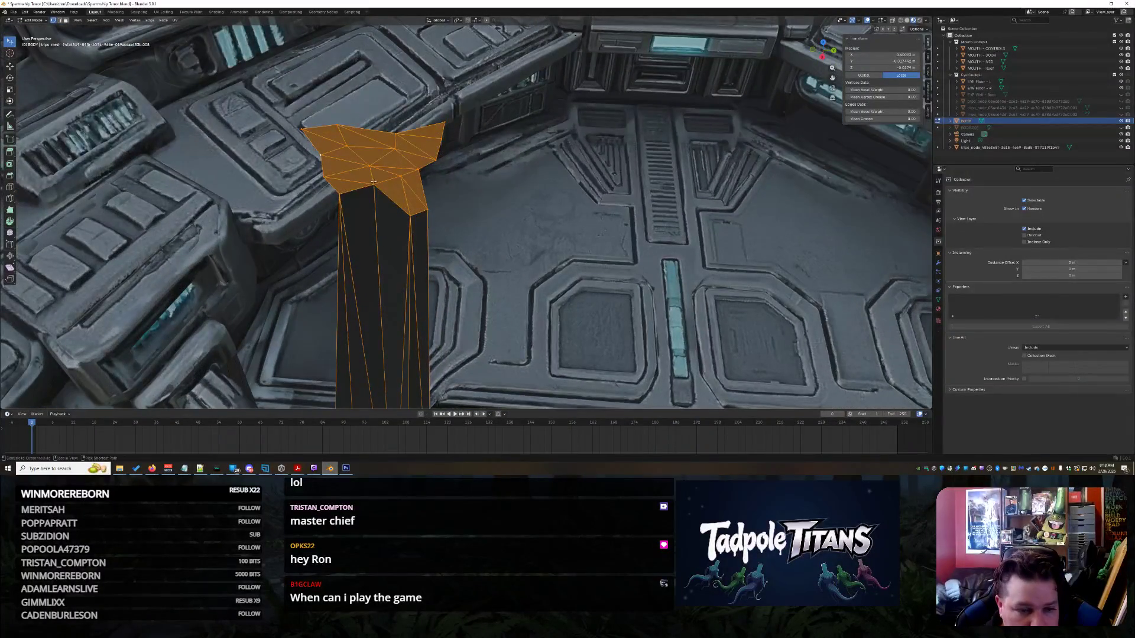
{"action": "scroll", "coordinate": [446, 236], "scroll_direction": "down", "scroll_amount": 5}
{"action": "mouse_move", "coordinate": [446, 235]}
{"action": "middle_mouse_down"}
{"action": "mouse_move", "coordinate": [431, 225]}
{"action": "mouse_move", "coordinate": [456, 238]}
{"action": "mouse_move", "coordinate": [679, 88]}
{"action": "mouse_move", "coordinate": [532, 272]}
{"action": "mouse_move", "coordinate": [565, 231]}
{"action": "middle_mouse_up"}
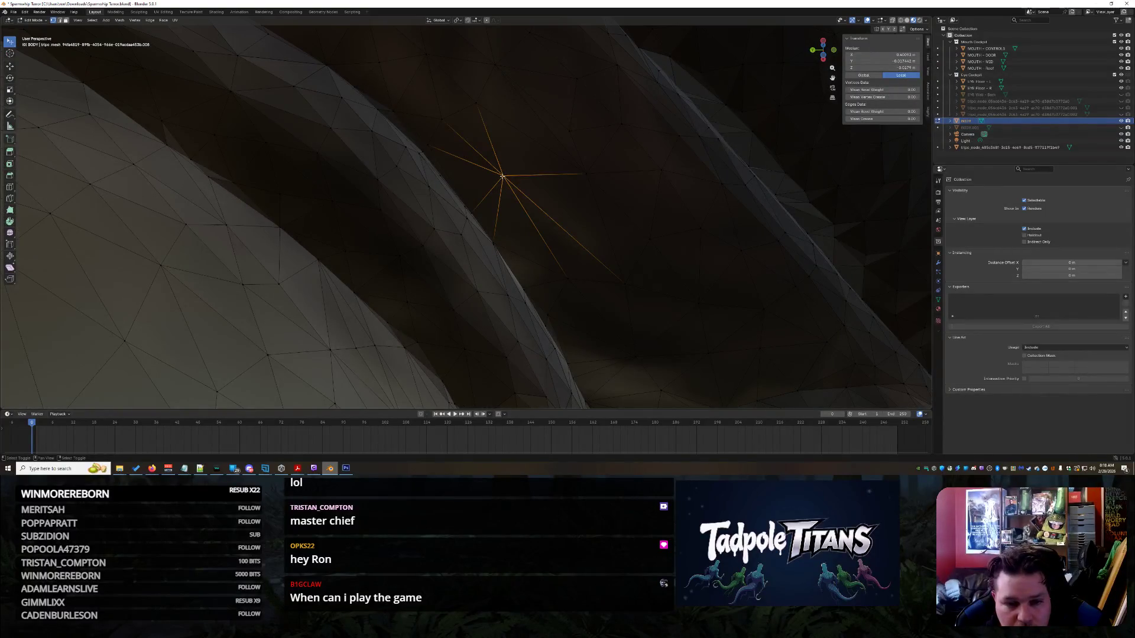
{"action": "mouse_move", "coordinate": [587, 203]}
{"action": "middle_mouse_down"}
{"action": "mouse_move", "coordinate": [604, 191]}
{"action": "mouse_move", "coordinate": [495, 168]}
{"action": "middle_mouse_up"}
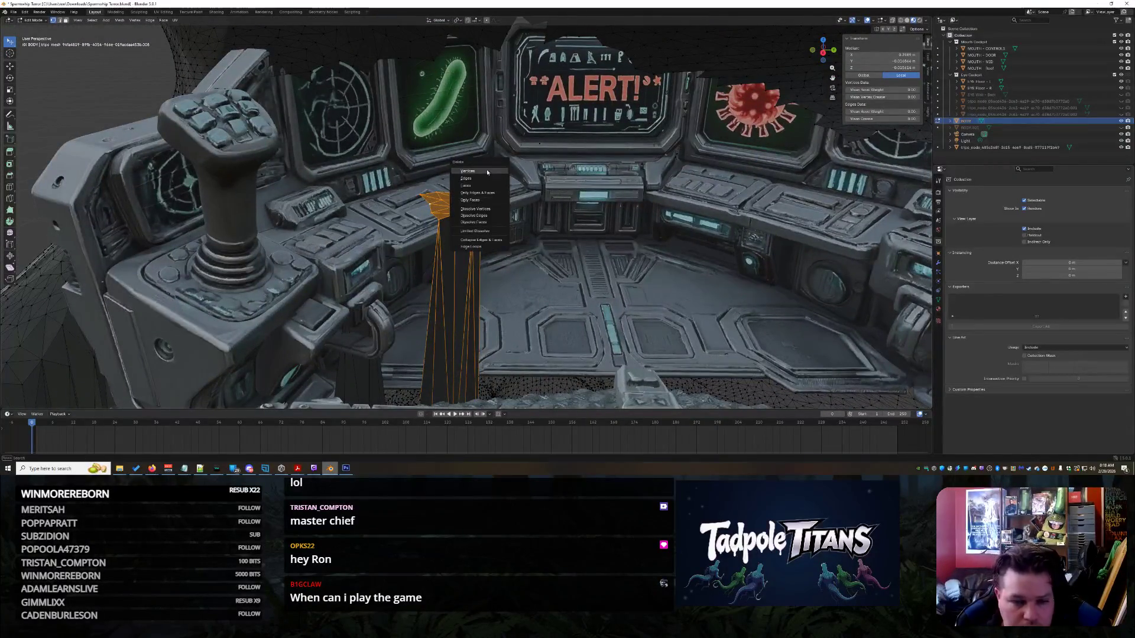
- Delete the selected stray sliver and check the cockpit toward the screens
{"action": "key", "text": "Return"}
{"action": "middle_click_drag", "start_coordinate": [626, 225], "coordinate": [550, 236]}
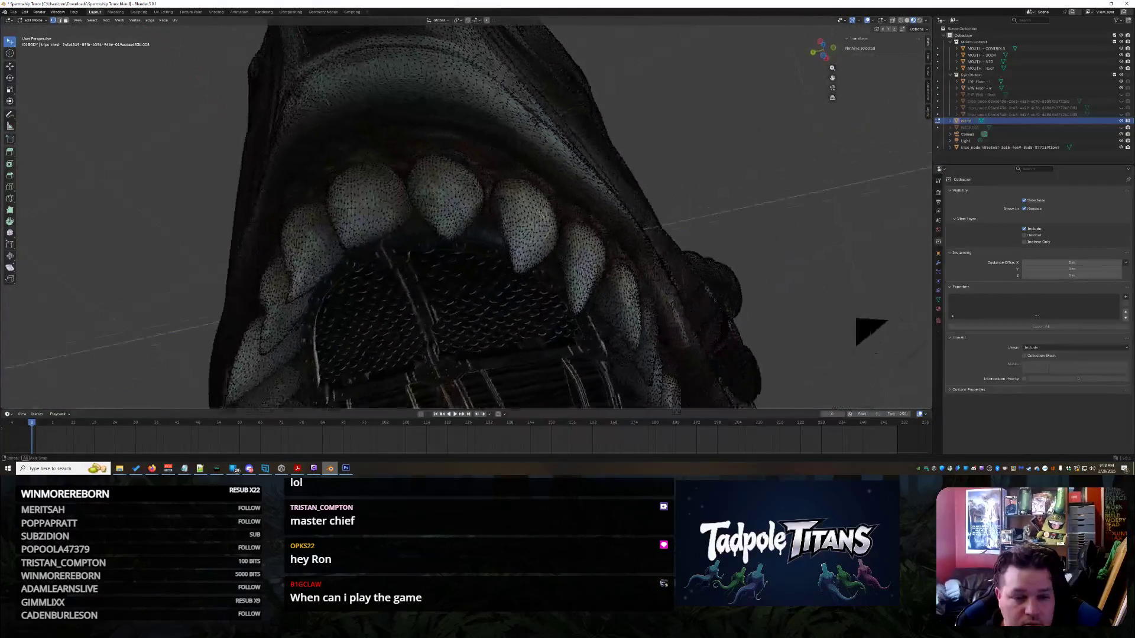
{"action": "mouse_move", "coordinate": [579, 240]}
{"action": "middle_mouse_down"}
{"action": "mouse_move", "coordinate": [650, 286]}
{"action": "mouse_move", "coordinate": [654, 278]}
{"action": "mouse_move", "coordinate": [622, 264]}
{"action": "mouse_move", "coordinate": [635, 258]}
{"action": "mouse_move", "coordinate": [548, 248]}
{"action": "mouse_move", "coordinate": [567, 225]}
{"action": "mouse_move", "coordinate": [600, 227]}
{"action": "mouse_move", "coordinate": [581, 242]}
{"action": "mouse_move", "coordinate": [569, 218]}
{"action": "mouse_move", "coordinate": [529, 259]}
{"action": "mouse_move", "coordinate": [542, 263]}
{"action": "middle_mouse_up"}
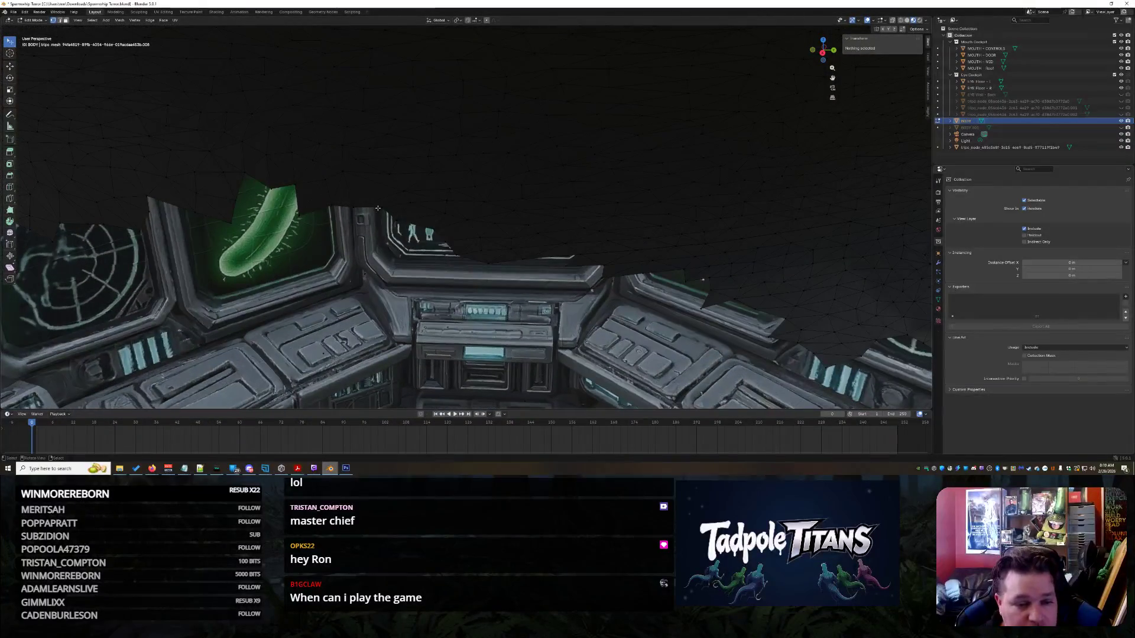
- Select the large wall sheet above the ALERT console from one vertex with Ctrl+L
{"action": "middle_click_drag", "start_coordinate": [342, 192], "coordinate": [333, 226]}
{"action": "scroll", "coordinate": [399, 237], "scroll_direction": "up", "scroll_amount": 2}
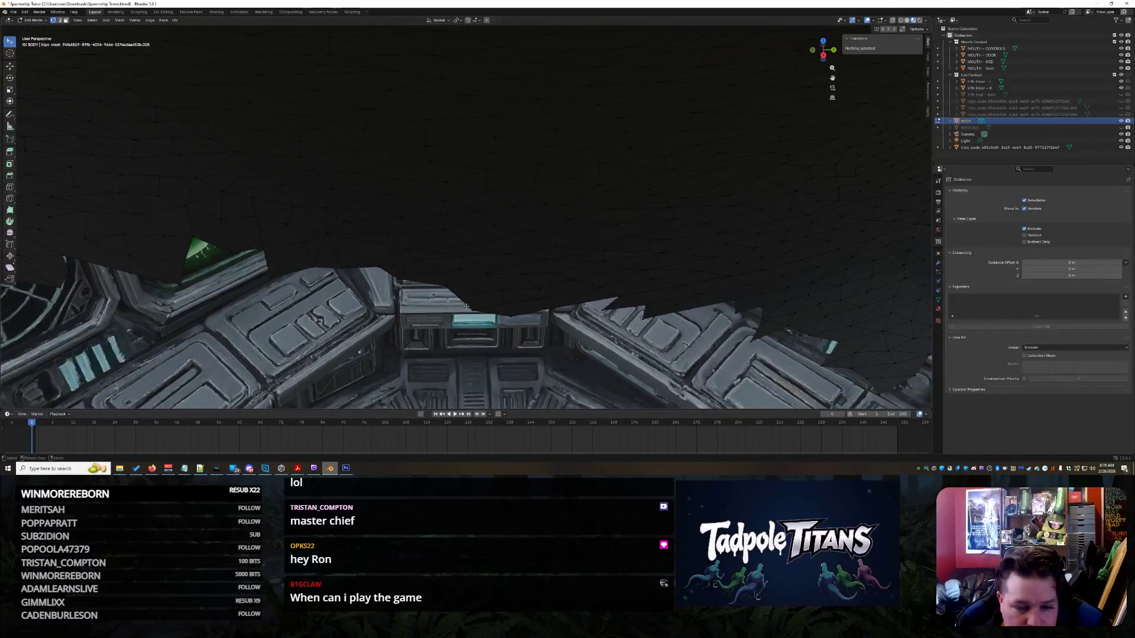
{"action": "left_click", "coordinate": [473, 307]}
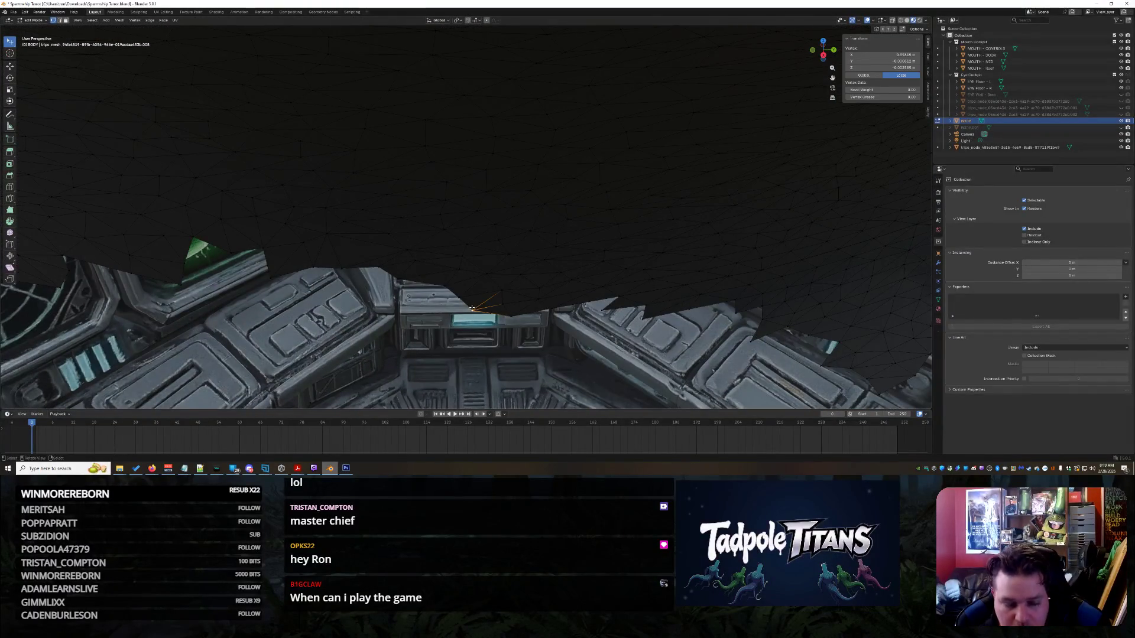
{"action": "key", "text": "ctrl+l"}
{"action": "mouse_move", "coordinate": [472, 307]}
{"action": "middle_mouse_down"}
{"action": "mouse_move", "coordinate": [517, 242]}
{"action": "mouse_move", "coordinate": [679, 228]}
{"action": "middle_mouse_up"}
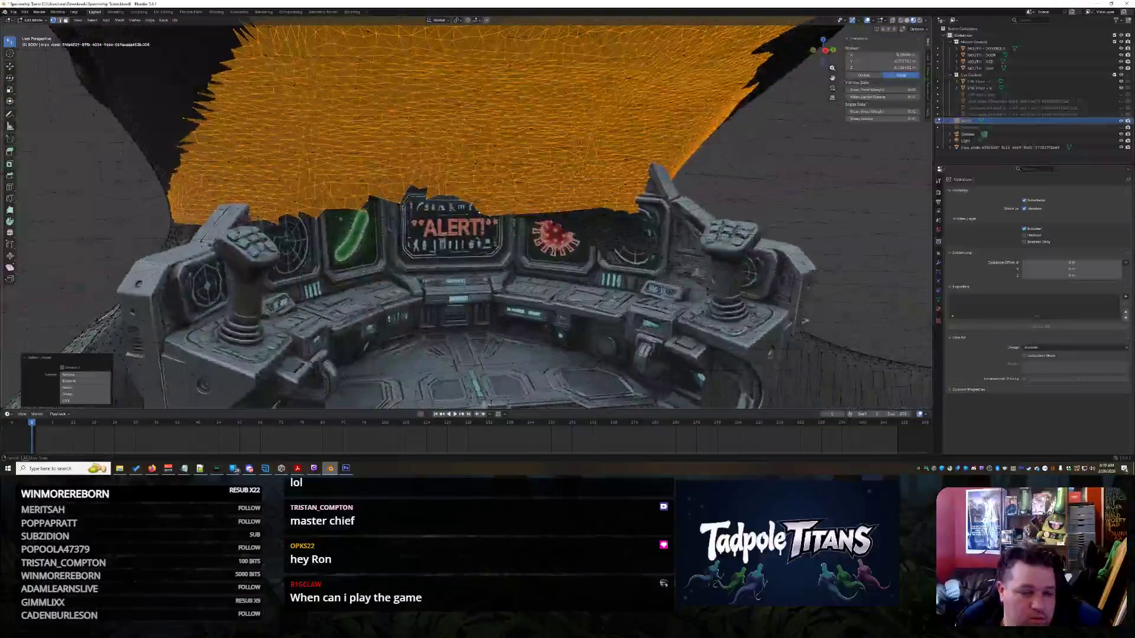
- Circle-select the stray faces hanging above the cockpit console and remove them
{"action": "key", "text": "alt+a"}
{"action": "middle_click_drag", "start_coordinate": [340, 150], "coordinate": [469, 204]}
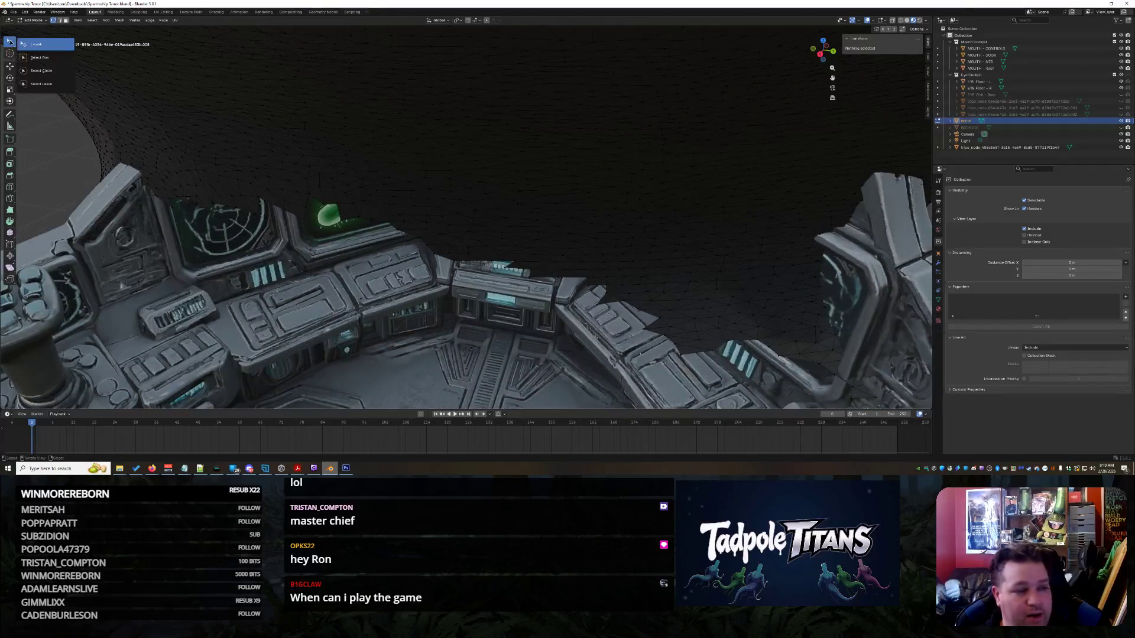
{"action": "left_click", "coordinate": [51, 73]}
{"action": "mouse_move", "coordinate": [416, 185]}
{"action": "middle_mouse_down"}
{"action": "mouse_move", "coordinate": [458, 195]}
{"action": "mouse_move", "coordinate": [458, 205]}
{"action": "middle_mouse_up"}
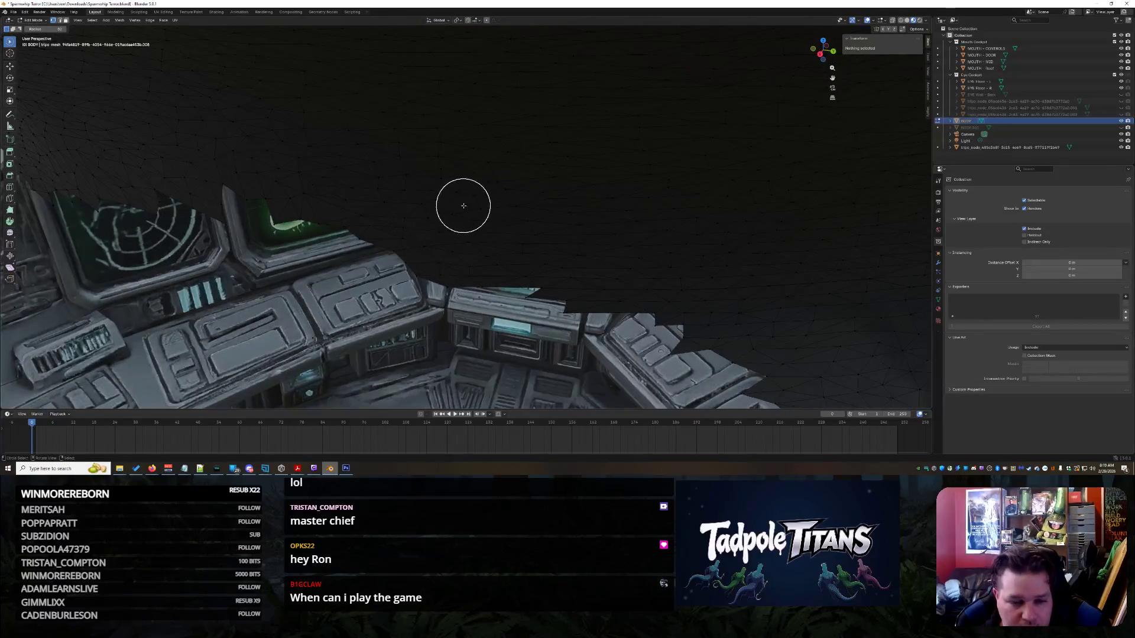
{"action": "left_click", "coordinate": [464, 232]}
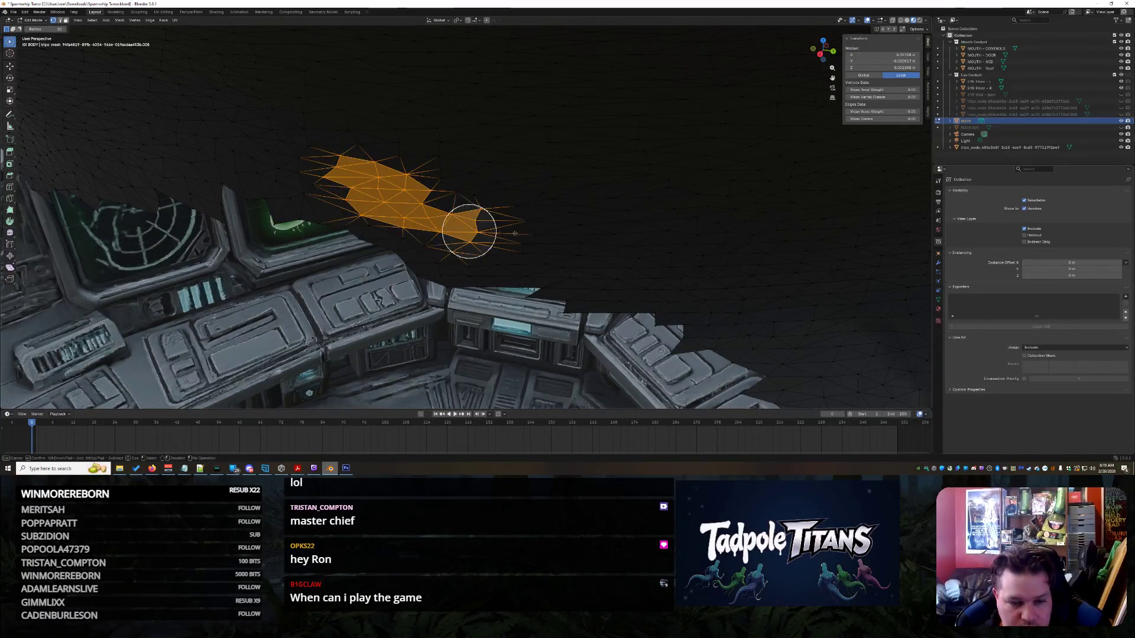
{"action": "mouse_move", "coordinate": [582, 238]}
{"action": "left_mouse_down"}
{"action": "mouse_move", "coordinate": [754, 261]}
{"action": "mouse_move", "coordinate": [525, 228]}
{"action": "mouse_move", "coordinate": [724, 270]}
{"action": "left_mouse_up"}
{"action": "mouse_move", "coordinate": [721, 271]}
{"action": "middle_mouse_down"}
{"action": "mouse_move", "coordinate": [580, 213]}
{"action": "mouse_move", "coordinate": [600, 167]}
{"action": "mouse_move", "coordinate": [671, 262]}
{"action": "mouse_move", "coordinate": [699, 250]}
{"action": "mouse_move", "coordinate": [623, 228]}
{"action": "middle_mouse_up"}
{"action": "key", "text": "h"}
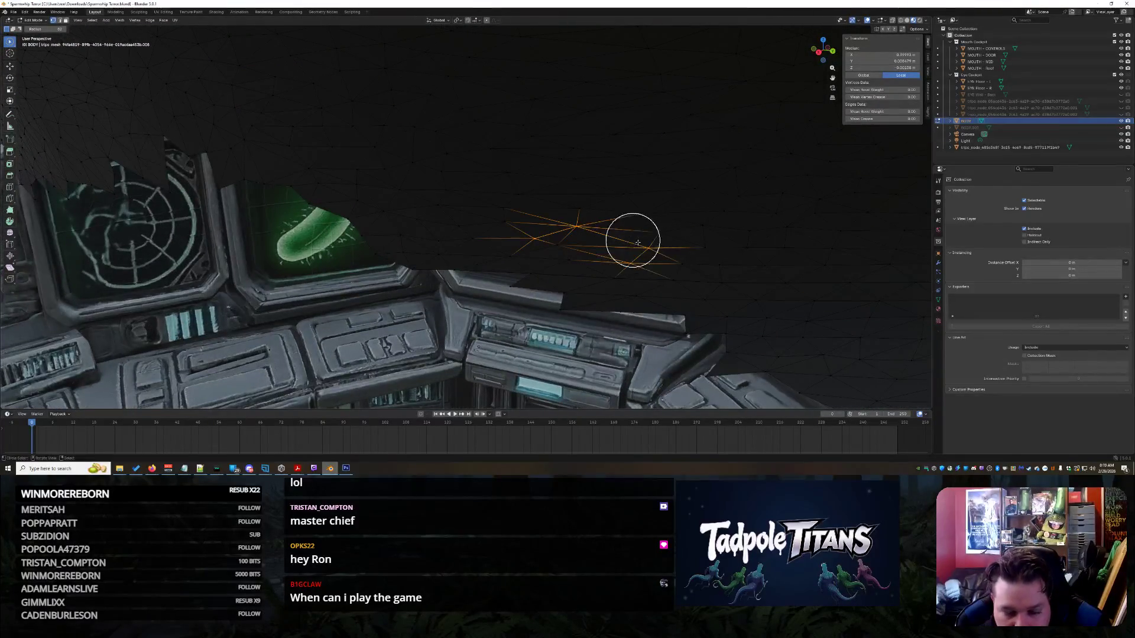
- Select the remaining stray patch above the ALERT screen and pull back to a side view
{"action": "left_click_drag", "start_coordinate": [441, 213], "coordinate": [650, 250]}
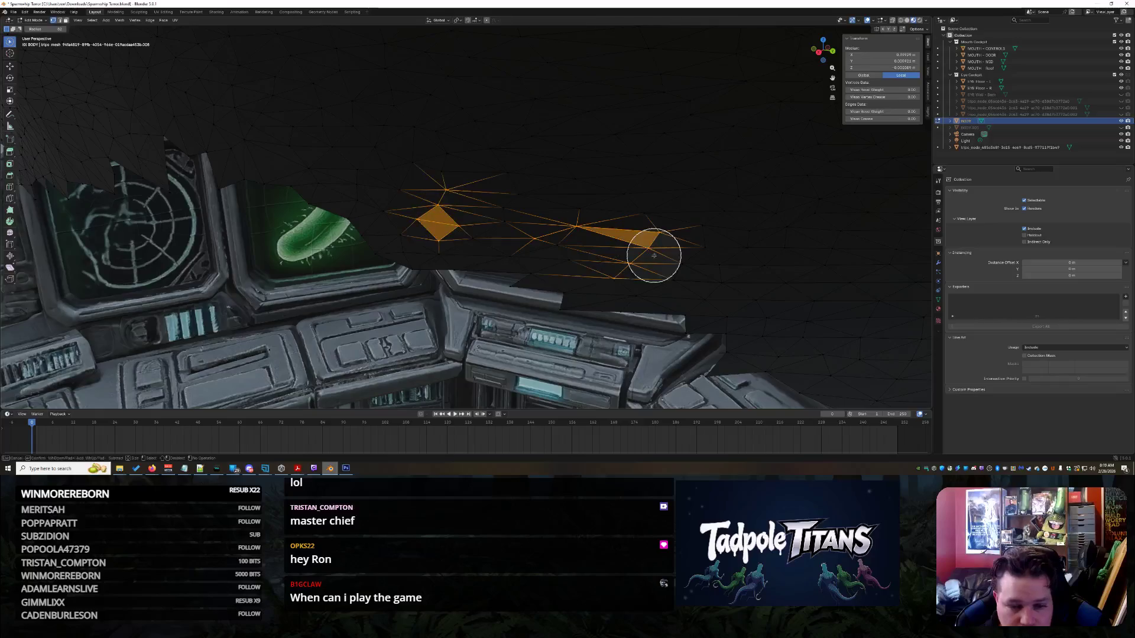
{"action": "middle_click_drag", "start_coordinate": [651, 250], "coordinate": [652, 237]}
{"action": "left_click_drag", "start_coordinate": [13, 46], "coordinate": [35, 54]}
{"action": "mouse_move", "coordinate": [532, 254]}
{"action": "middle_mouse_down"}
{"action": "mouse_move", "coordinate": [558, 259]}
{"action": "mouse_move", "coordinate": [550, 264]}
{"action": "middle_mouse_up"}
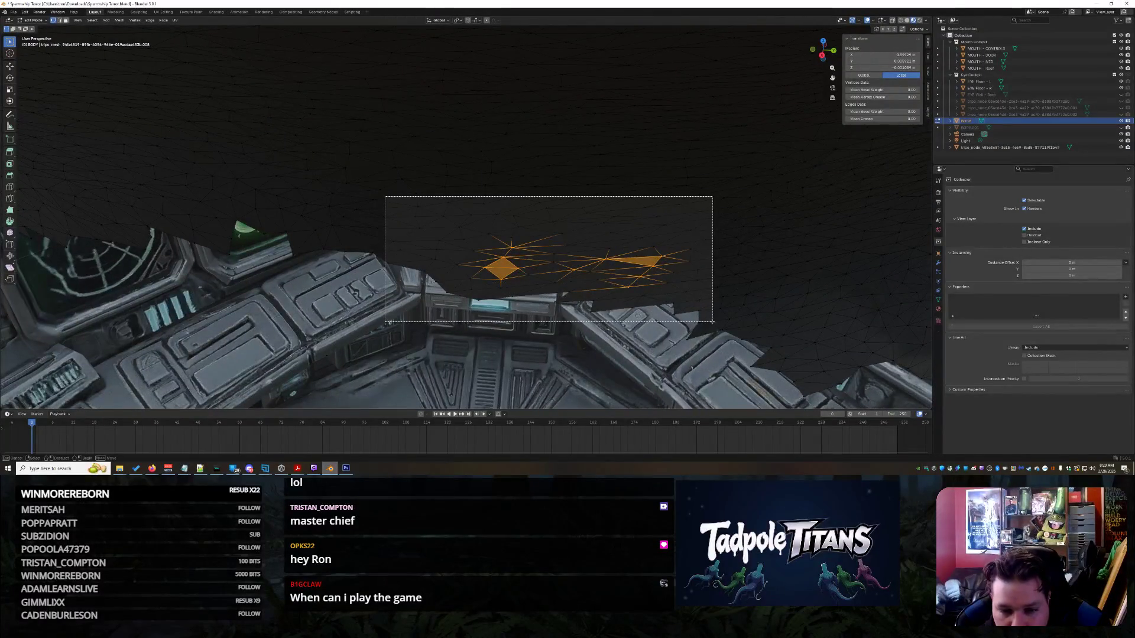
{"action": "middle_click_drag", "start_coordinate": [754, 308], "coordinate": [662, 272]}
{"action": "scroll", "coordinate": [713, 237], "scroll_direction": "up", "scroll_amount": 10}
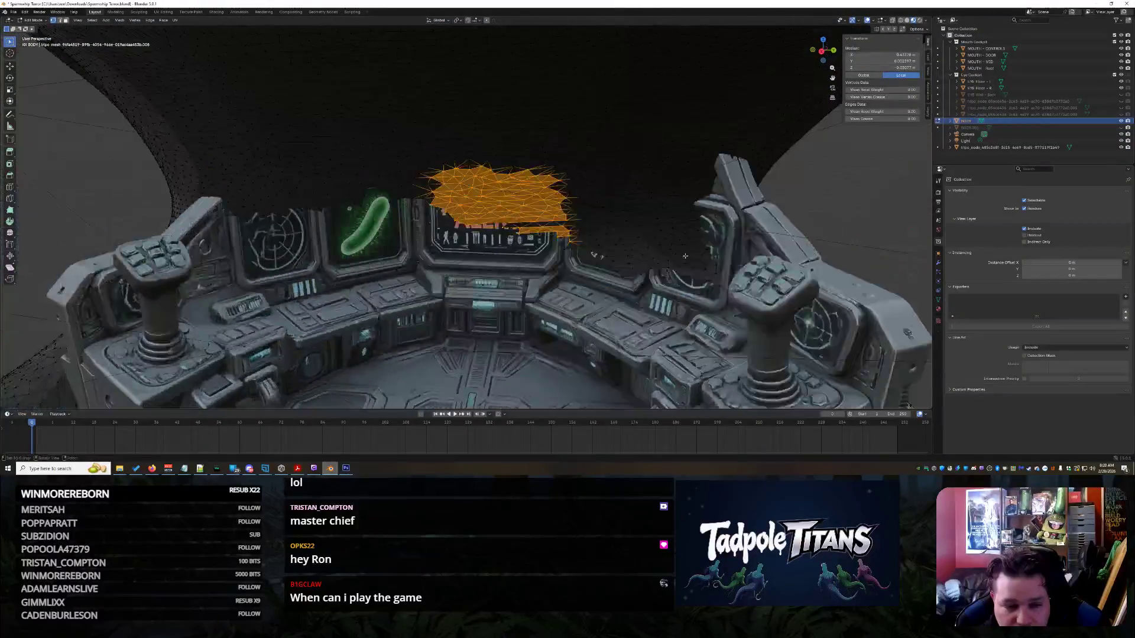
- Orbit and zoom to frame the selected stray sheet over the cockpit screens
{"action": "middle_click_drag", "start_coordinate": [713, 237], "coordinate": [396, 269]}
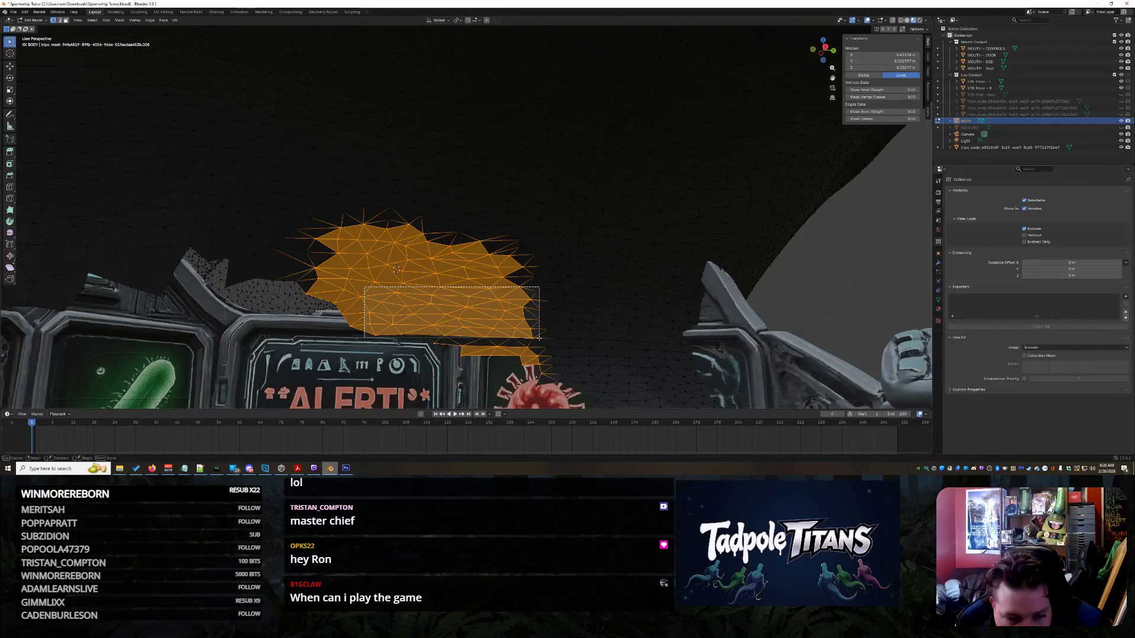
{"action": "scroll", "coordinate": [714, 318], "scroll_direction": "down", "scroll_amount": 8}
{"action": "middle_click_drag", "start_coordinate": [714, 318], "coordinate": [615, 293]}
{"action": "scroll", "coordinate": [707, 281], "scroll_direction": "up", "scroll_amount": 10}
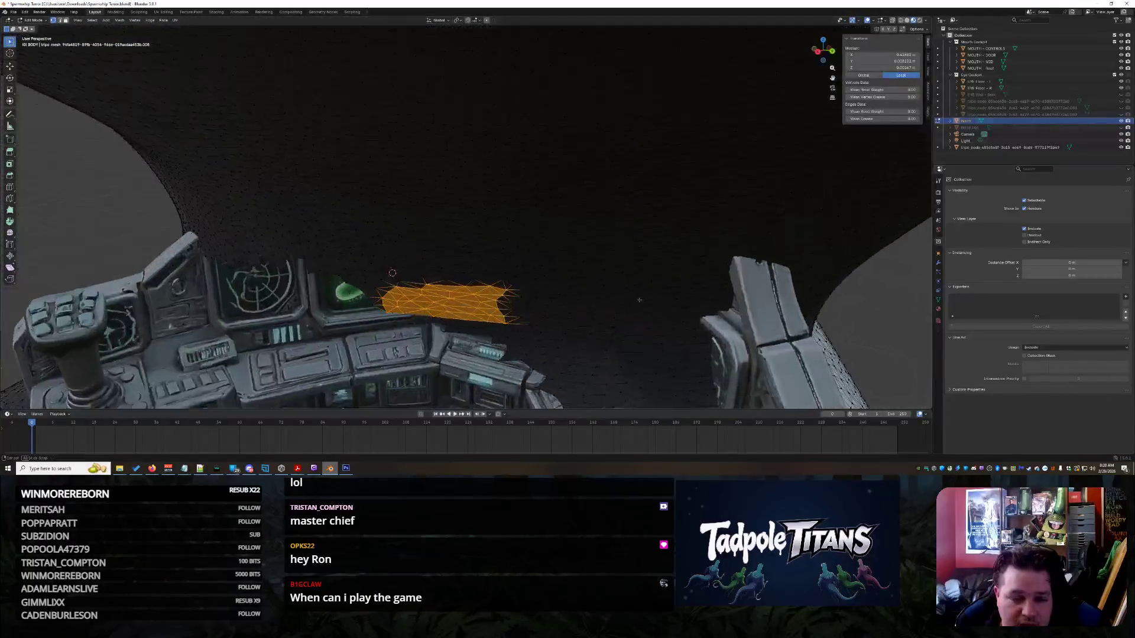
{"action": "mouse_move", "coordinate": [686, 284]}
{"action": "middle_mouse_down"}
{"action": "mouse_move", "coordinate": [727, 272]}
{"action": "mouse_move", "coordinate": [690, 295]}
{"action": "mouse_move", "coordinate": [519, 209]}
{"action": "middle_mouse_up"}
{"action": "scroll", "coordinate": [711, 282], "scroll_direction": "down", "scroll_amount": 5}
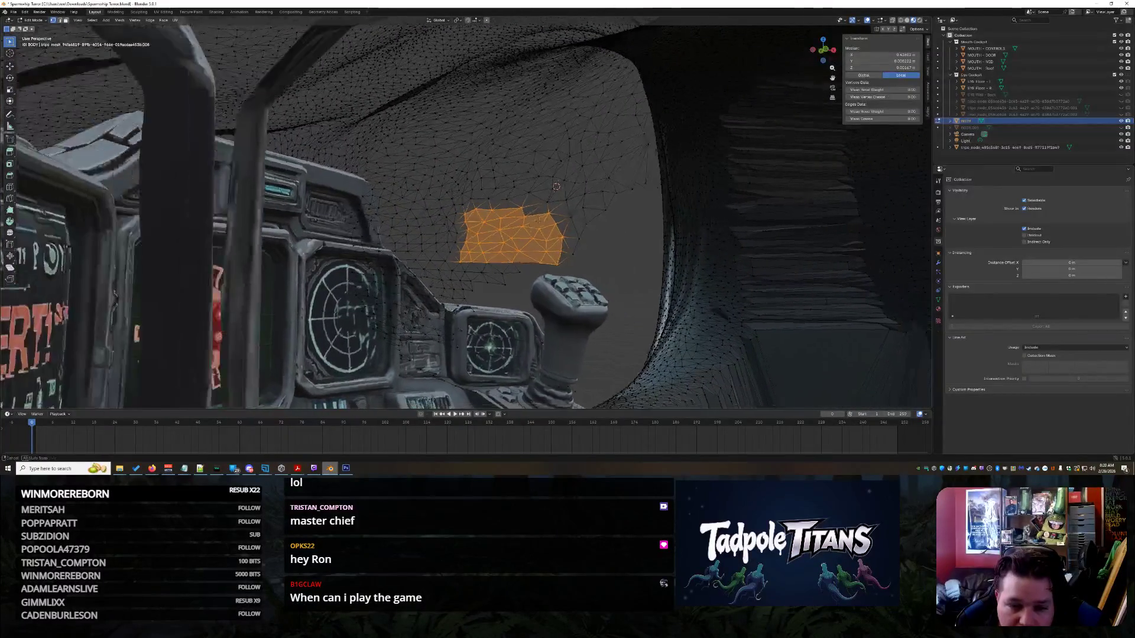
{"action": "scroll", "coordinate": [519, 209], "scroll_direction": "up", "scroll_amount": 3}
{"action": "middle_click_drag", "start_coordinate": [612, 276], "coordinate": [607, 265]}
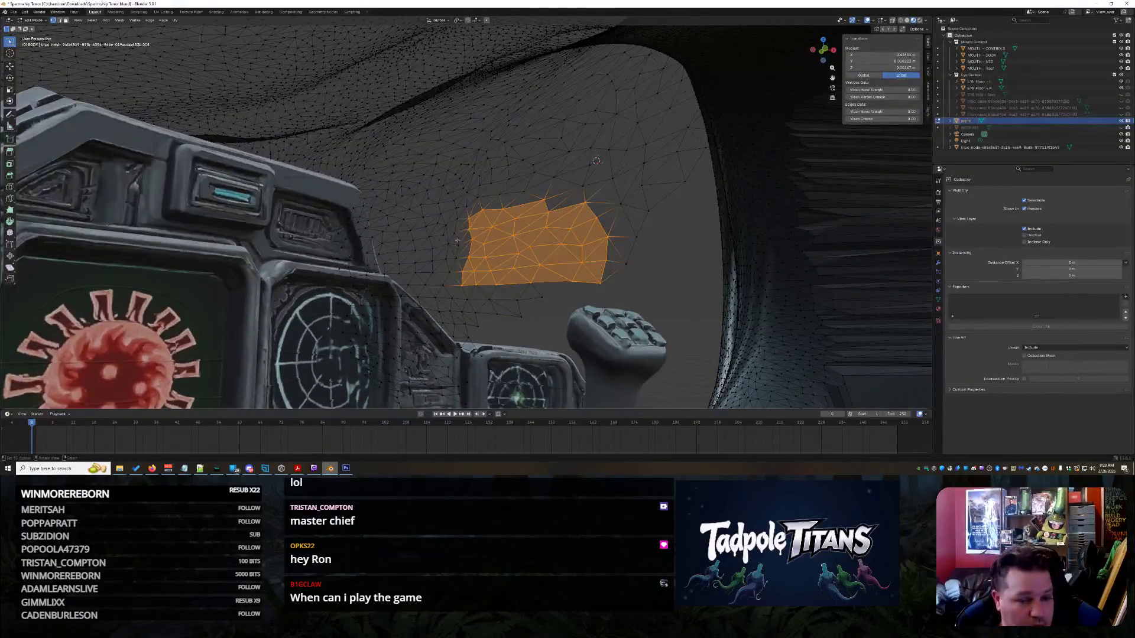
- Box-select the stray faces above the screens and delete them as vertices
{"action": "mouse_move", "coordinate": [661, 370]}
{"action": "left_mouse_down"}
{"action": "mouse_move", "coordinate": [469, 304]}
{"action": "mouse_move", "coordinate": [372, 222]}
{"action": "left_mouse_up"}
{"action": "mouse_move", "coordinate": [372, 222]}
{"action": "middle_mouse_down"}
{"action": "mouse_move", "coordinate": [538, 287]}
{"action": "mouse_move", "coordinate": [635, 279]}
{"action": "mouse_move", "coordinate": [596, 281]}
{"action": "middle_mouse_up"}
{"action": "key", "text": "x"}
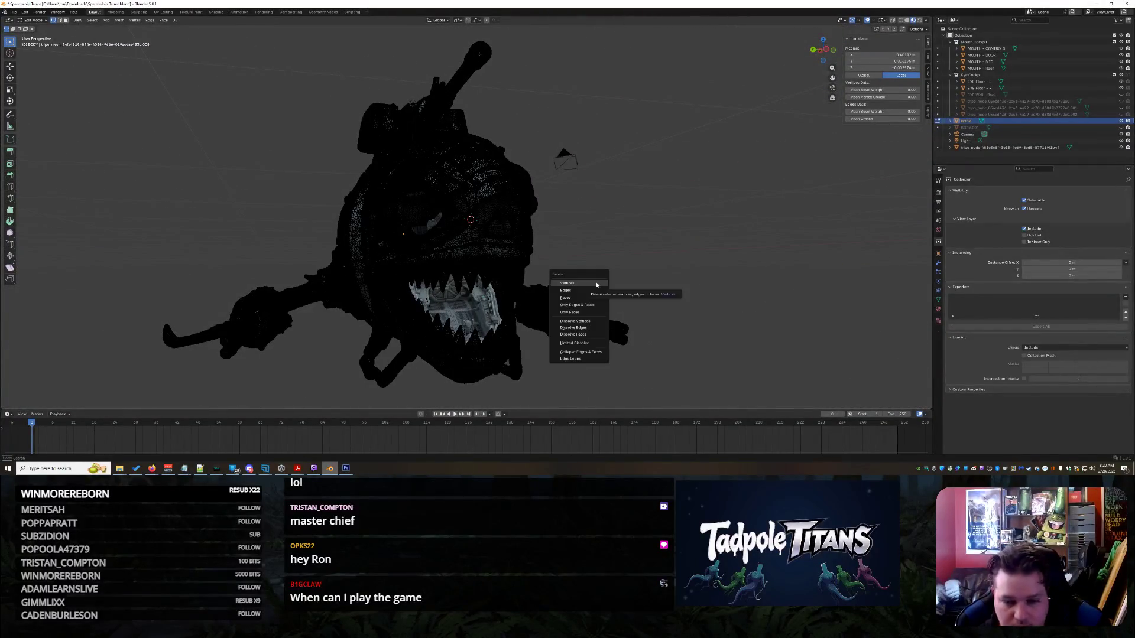
{"action": "key", "text": "Return"}
{"action": "scroll", "coordinate": [449, 255], "scroll_direction": "up", "scroll_amount": 5}
{"action": "middle_click_drag", "start_coordinate": [449, 255], "coordinate": [619, 301]}
{"action": "scroll", "coordinate": [619, 301], "scroll_direction": "up", "scroll_amount": 12}
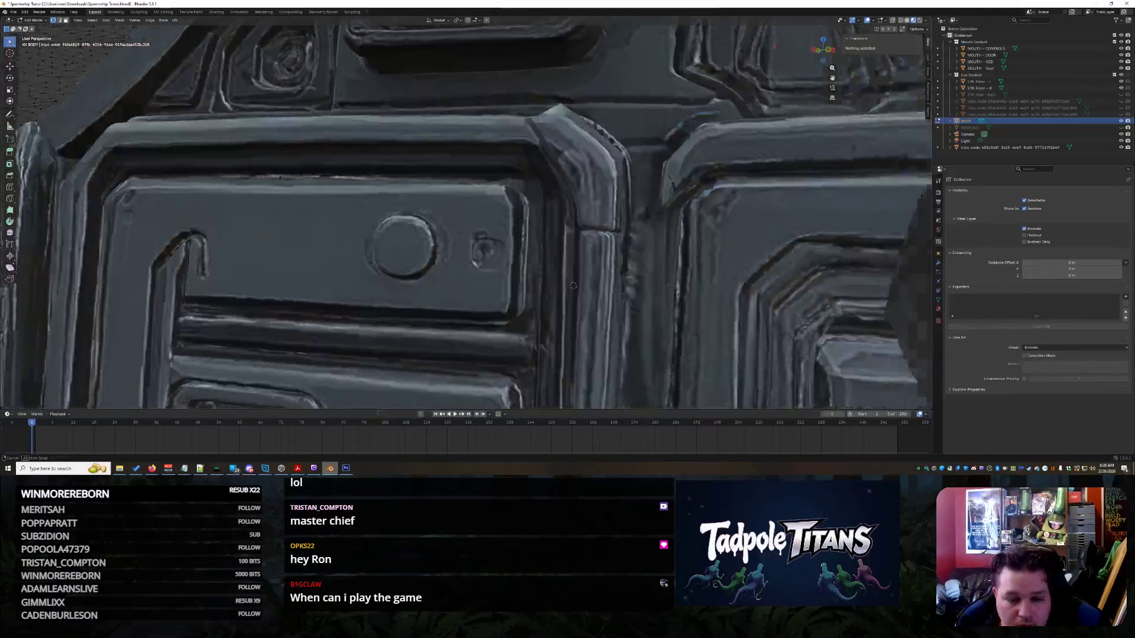
- Box-select the stray vertices beside the joystick and delete them
{"action": "scroll", "coordinate": [572, 285], "scroll_direction": "down", "scroll_amount": 8}
{"action": "middle_click_drag", "start_coordinate": [572, 286], "coordinate": [669, 347]}
{"action": "scroll", "coordinate": [350, 272], "scroll_direction": "up", "scroll_amount": 5}
{"action": "scroll", "coordinate": [351, 273], "scroll_direction": "down", "scroll_amount": 5}
{"action": "middle_click_drag", "start_coordinate": [351, 273], "coordinate": [321, 222]}
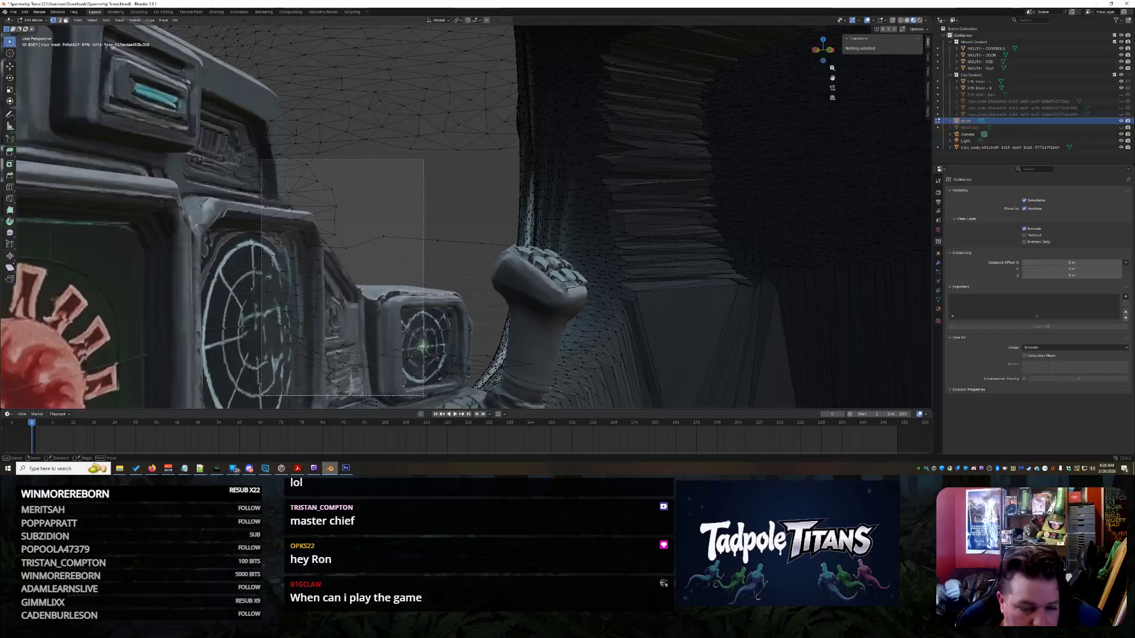
{"action": "left_click_drag", "start_coordinate": [428, 371], "coordinate": [429, 372]}
{"action": "middle_click_drag", "start_coordinate": [429, 371], "coordinate": [534, 256]}
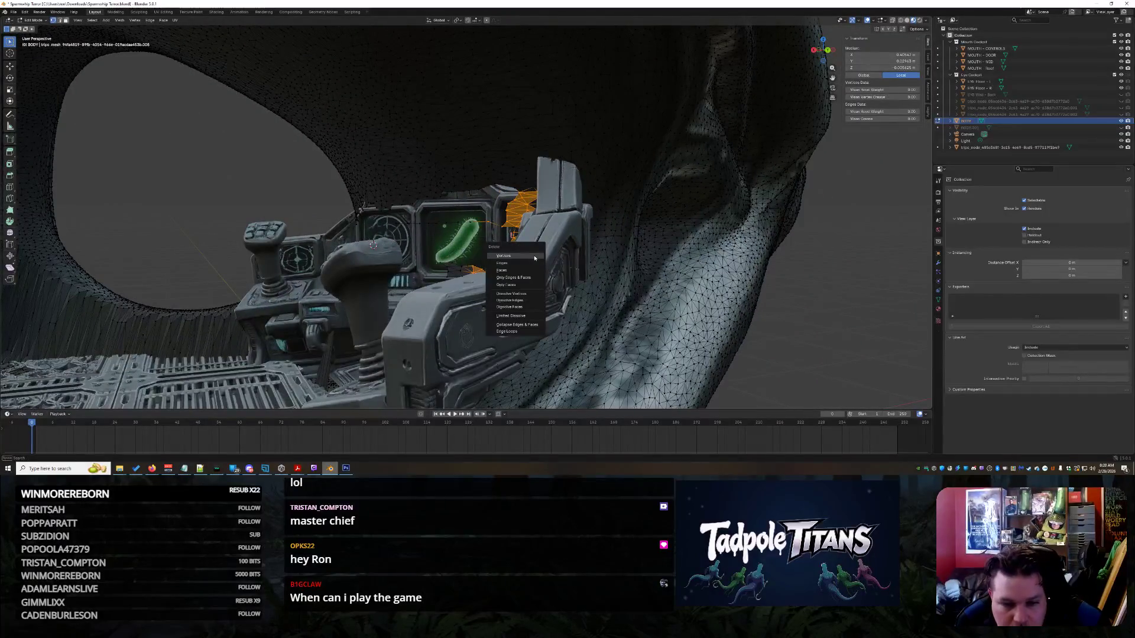
{"action": "left_click", "coordinate": [530, 258]}
{"action": "middle_click_drag", "start_coordinate": [531, 258], "coordinate": [441, 240]}
- Delete the small floating face patch near the alert, virus and radar screens
{"action": "mouse_move", "coordinate": [327, 321]}
{"action": "middle_mouse_down"}
{"action": "mouse_move", "coordinate": [688, 262]}
{"action": "mouse_move", "coordinate": [643, 313]}
{"action": "middle_mouse_up"}
{"action": "key", "text": "Escape"}
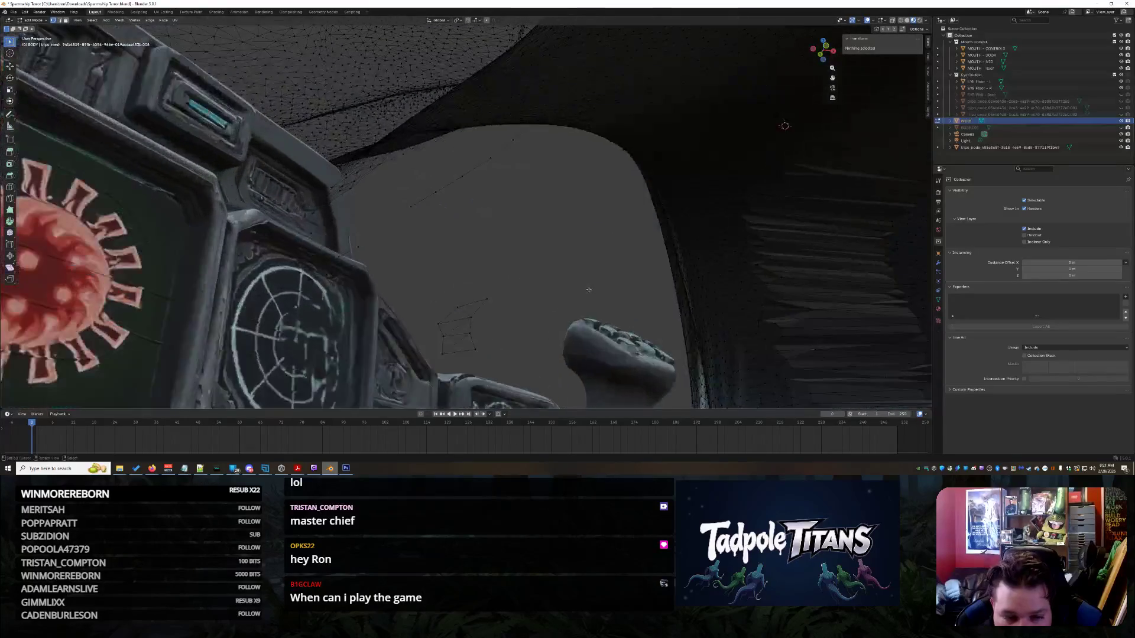
{"action": "left_click_drag", "start_coordinate": [436, 276], "coordinate": [524, 359]}
{"action": "key", "text": "x"}
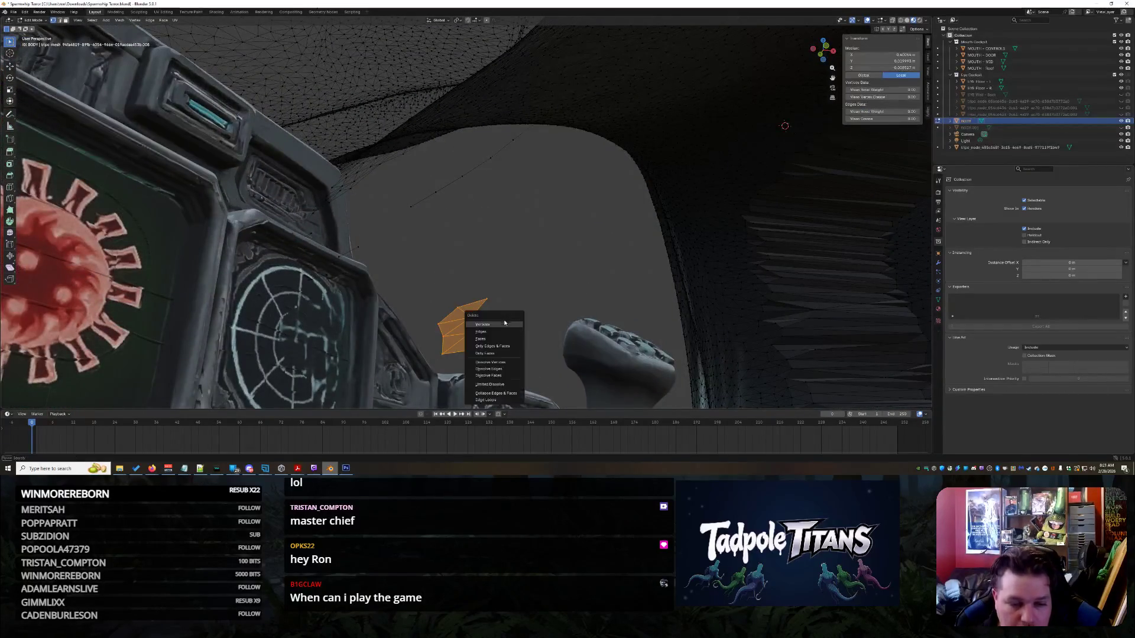
{"action": "left_click", "coordinate": [483, 324]}
- Delete a stray vertex near the joystick, then select and frame the connected stray edge
{"action": "key", "text": "shift+grave"}
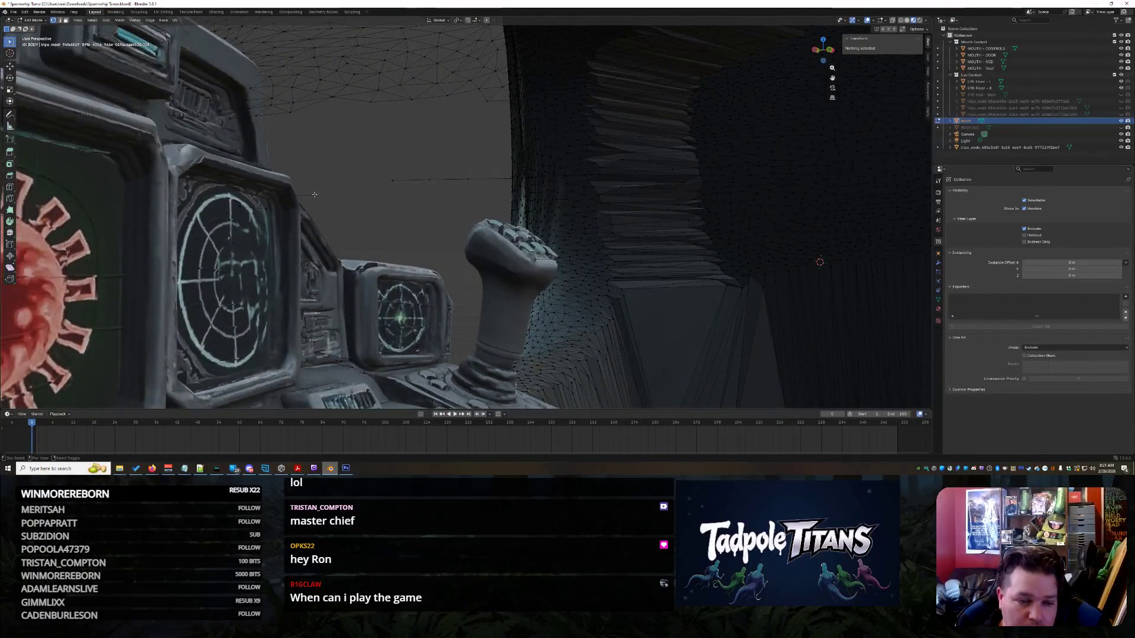
{"action": "left_click", "coordinate": [315, 194]}
{"action": "key", "text": "x"}
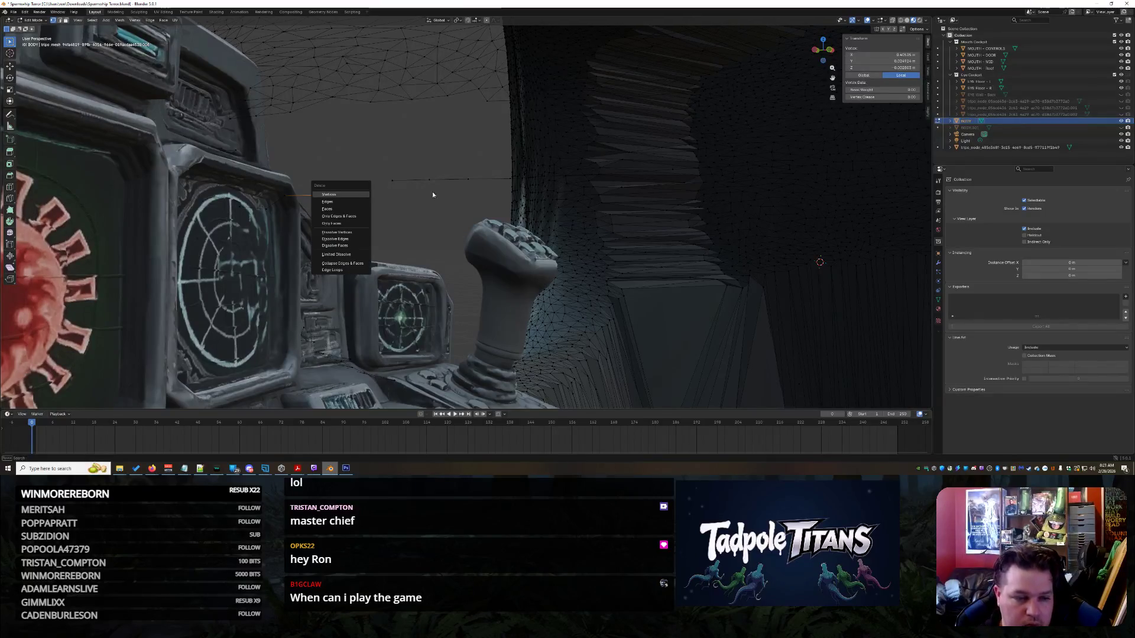
{"action": "left_click", "coordinate": [361, 195]}
{"action": "left_click", "coordinate": [393, 179]}
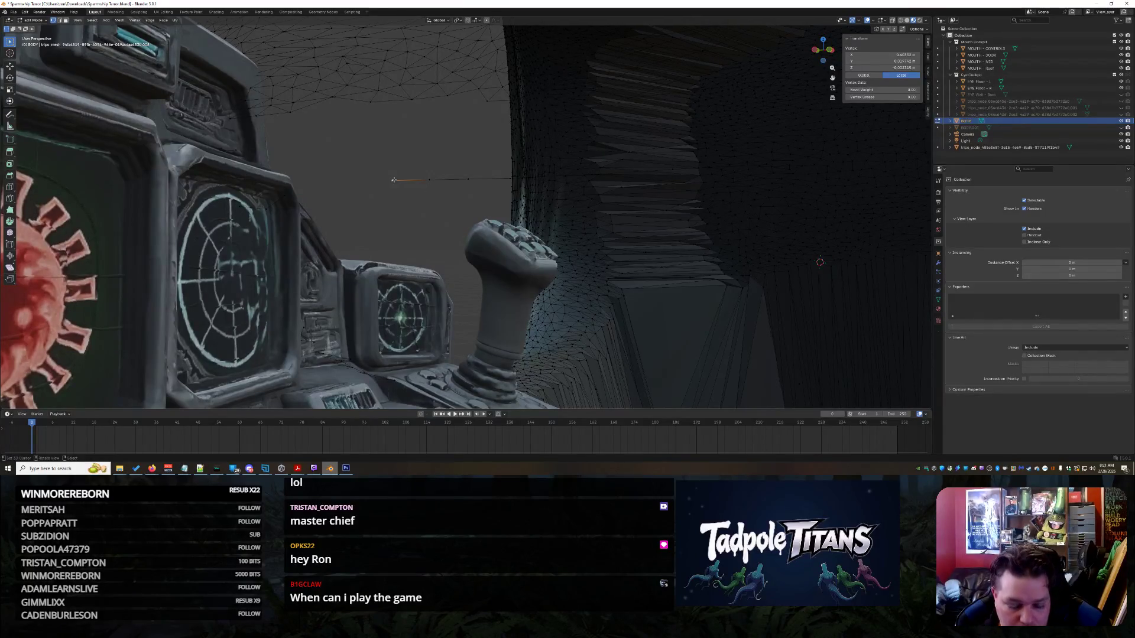
{"action": "key", "text": "ctrl+l"}
{"action": "key", "text": "KP_Decimal"}
{"action": "scroll", "coordinate": [495, 232], "scroll_direction": "down", "scroll_amount": 10}
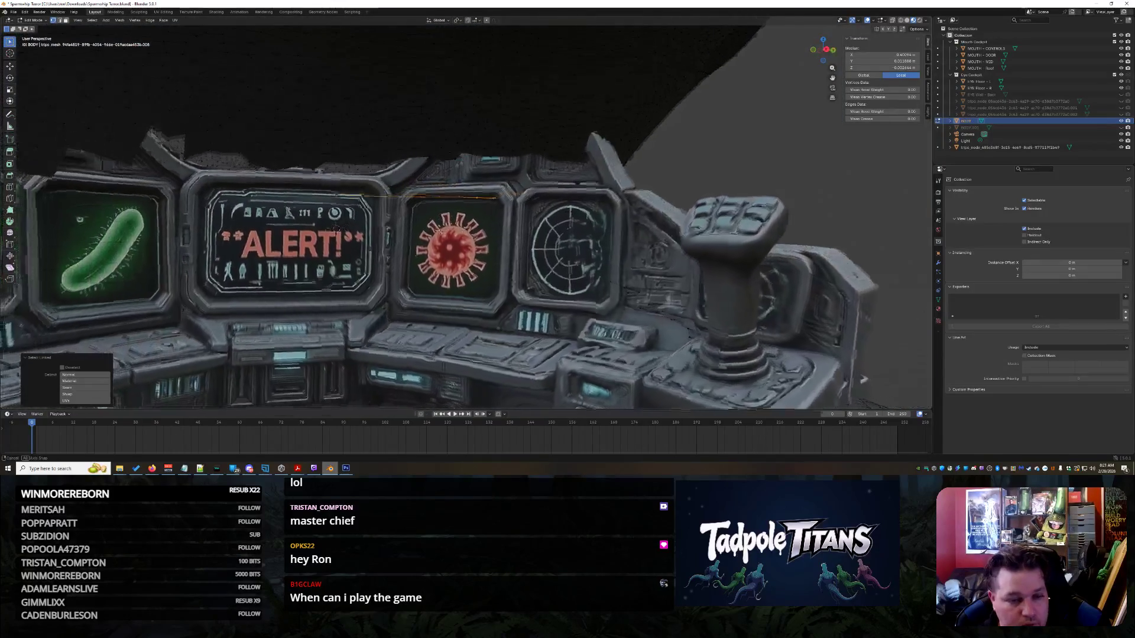